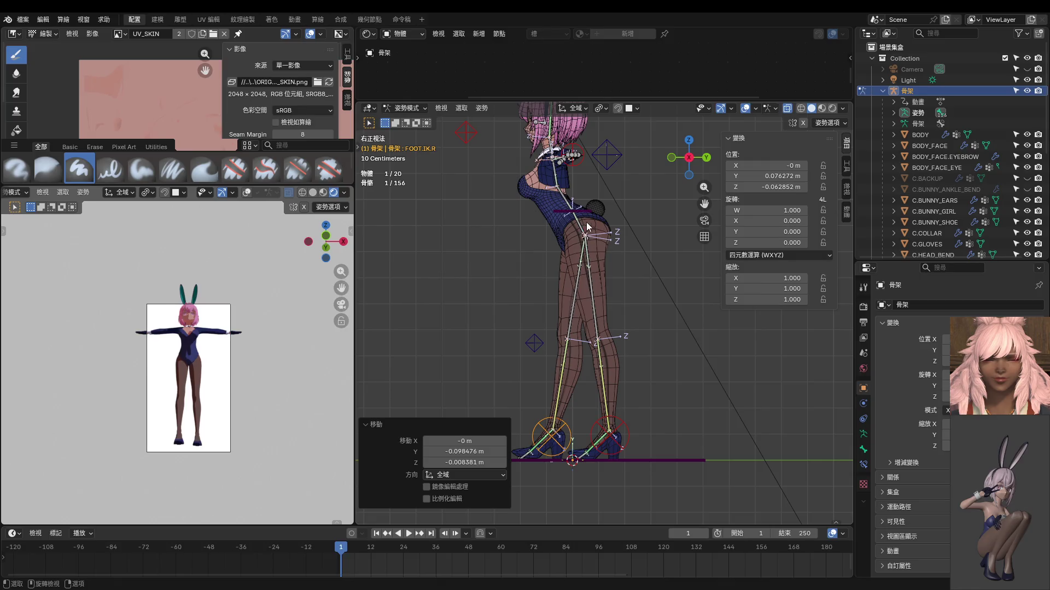
Step: Try moving the hips and torso controls, cancelling both to keep the original pose
click(587, 227)
key(g)
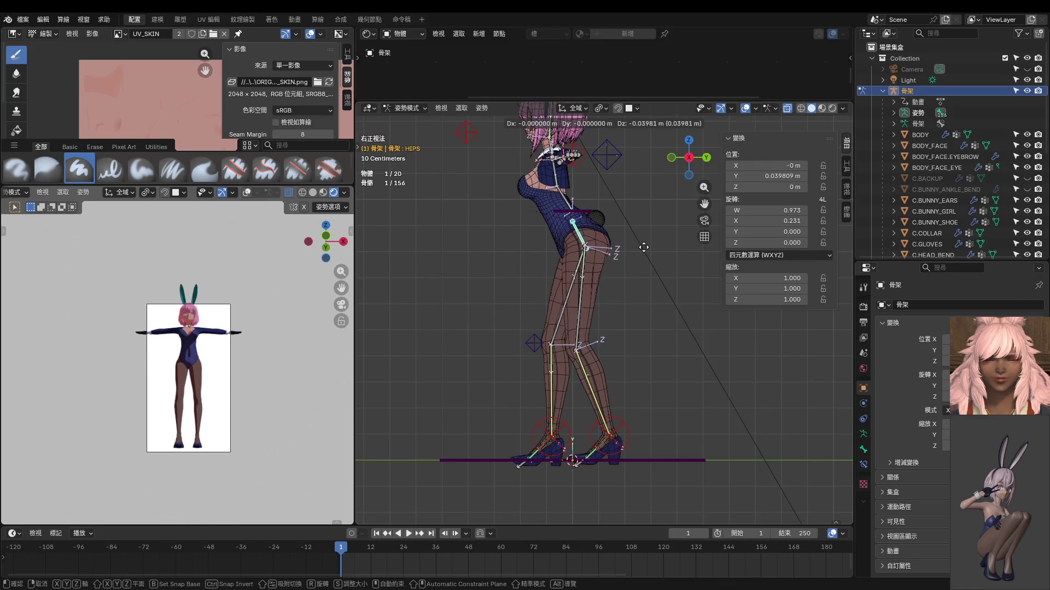
right_click(645, 244)
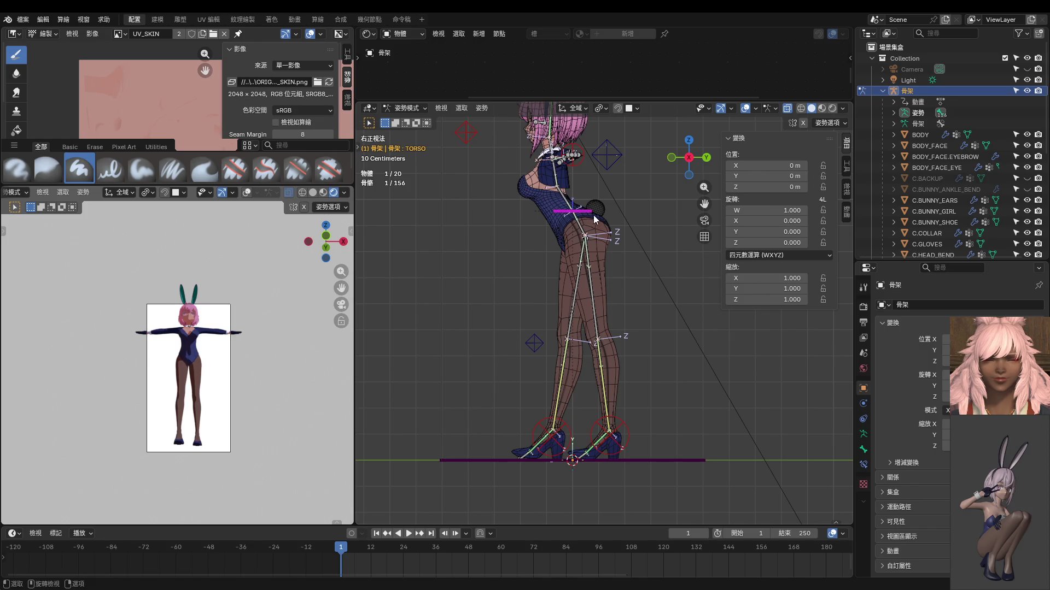
click(597, 220)
key(g)
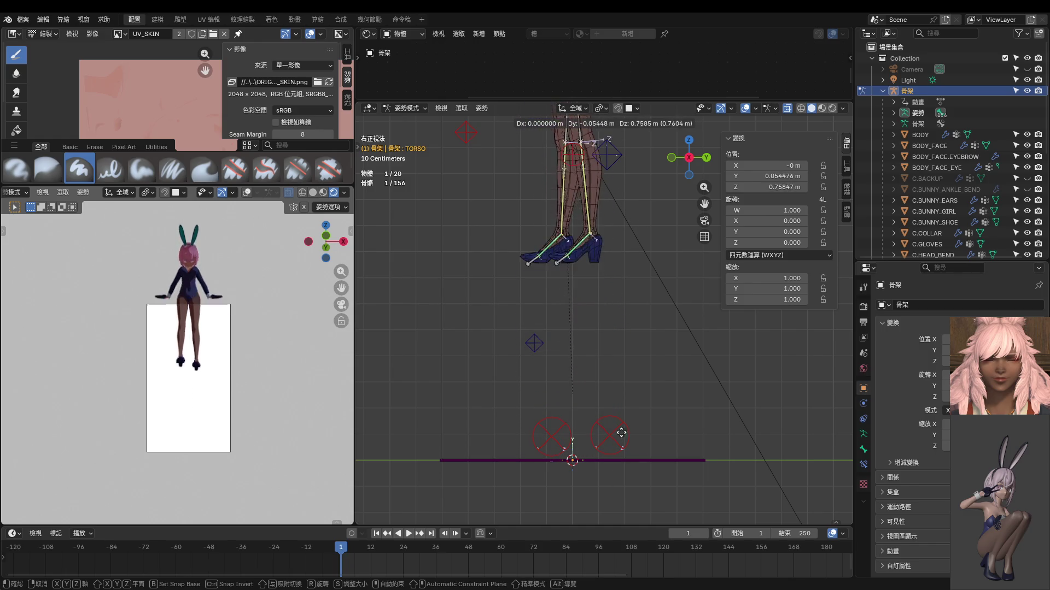
right_click(604, 184)
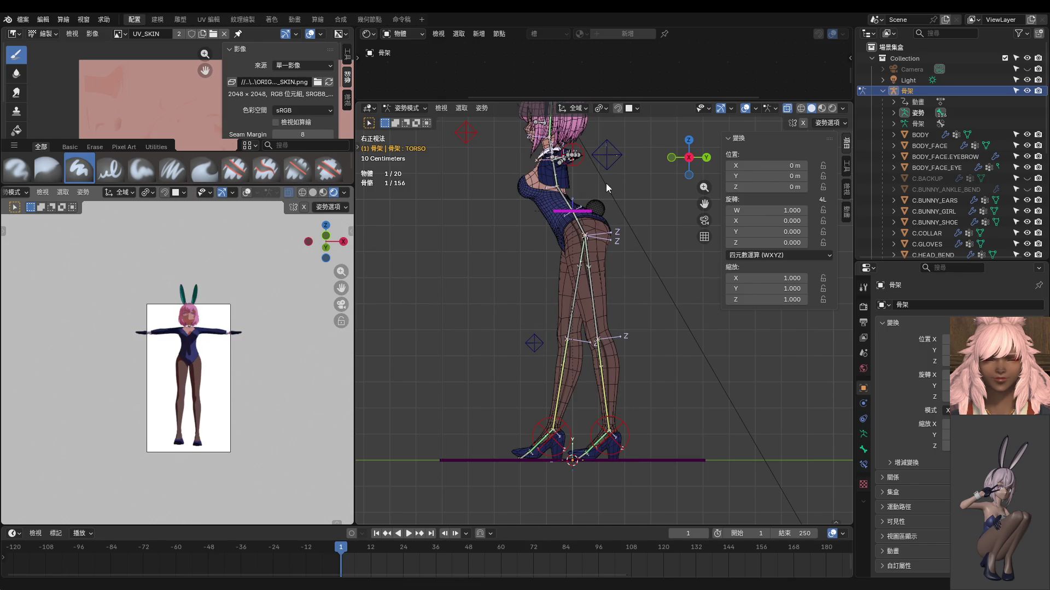
Step: Pull the left FOOT.IK.L back and shift the TORSO slightly in right side view
click(619, 425)
key(g)
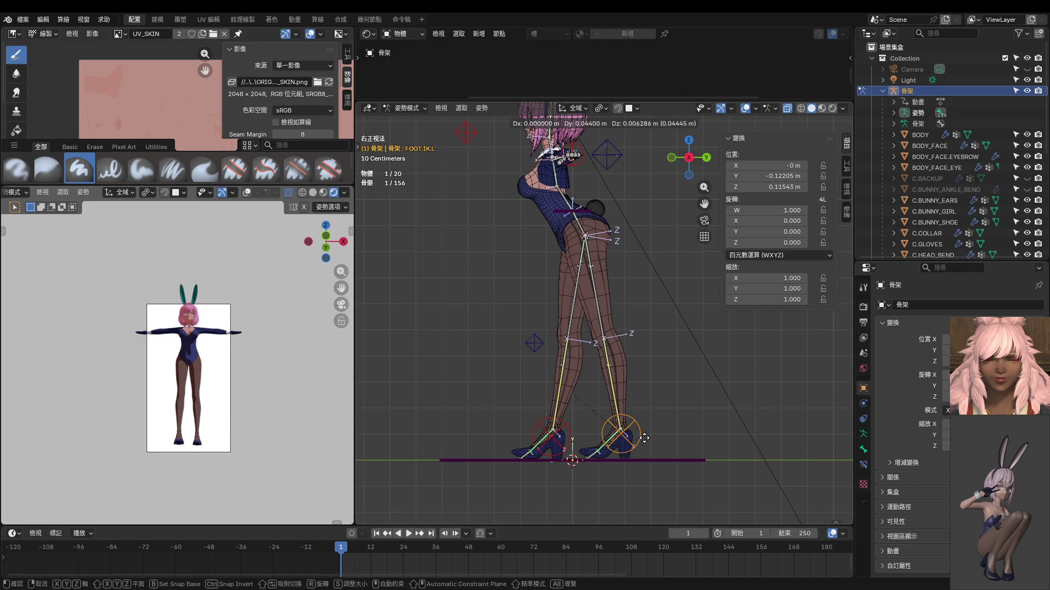
click(645, 438)
middle_drag(651, 408, 602, 347)
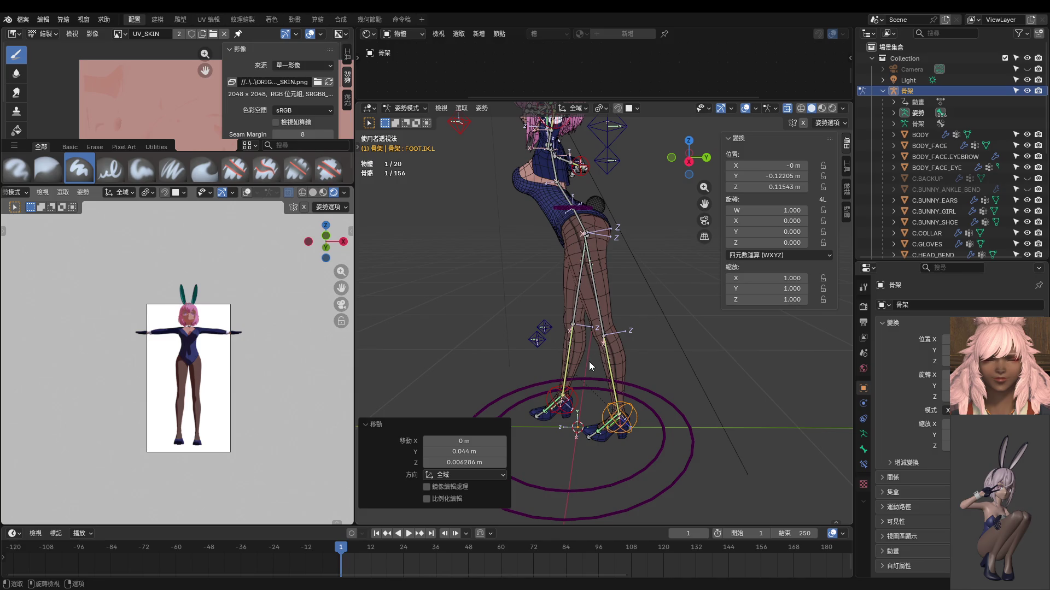
key(KP_3)
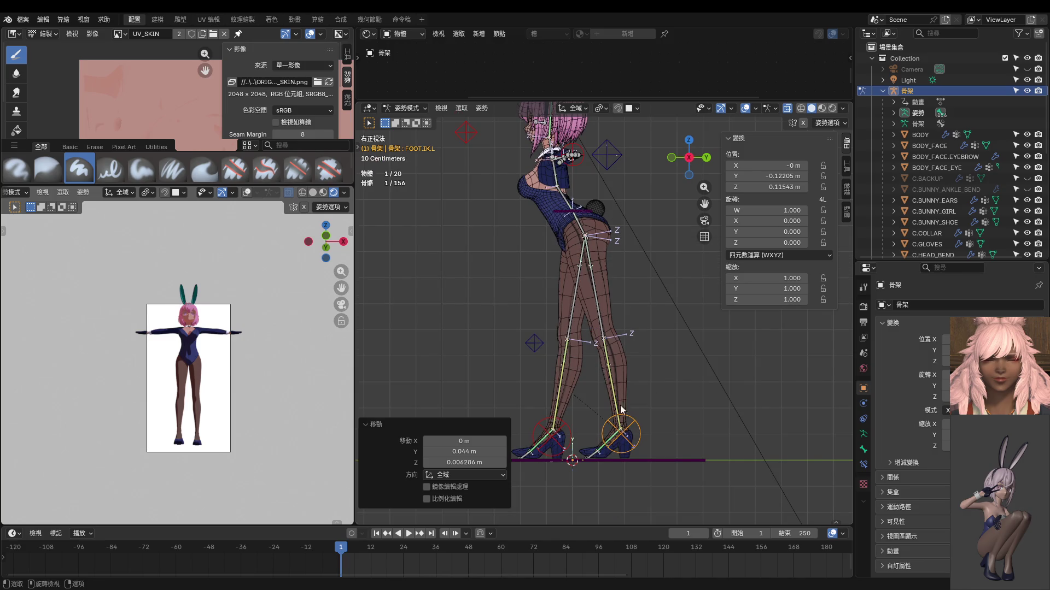
click(577, 215)
key(g)
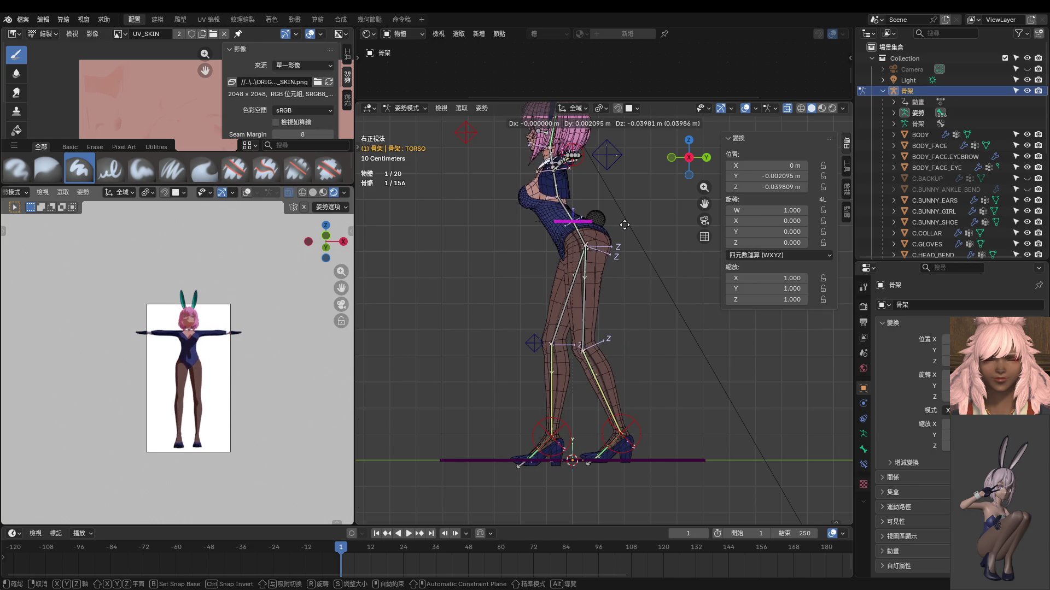
click(624, 225)
Step: Refine the left foot placement and lower the torso a little further
click(632, 436)
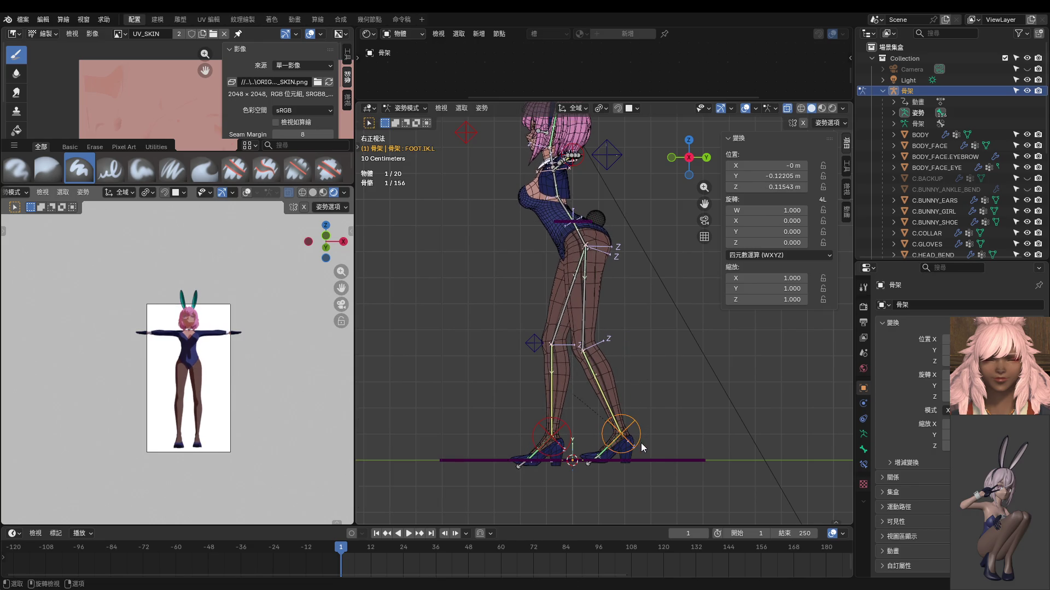
key(g)
click(671, 441)
click(579, 230)
key(g)
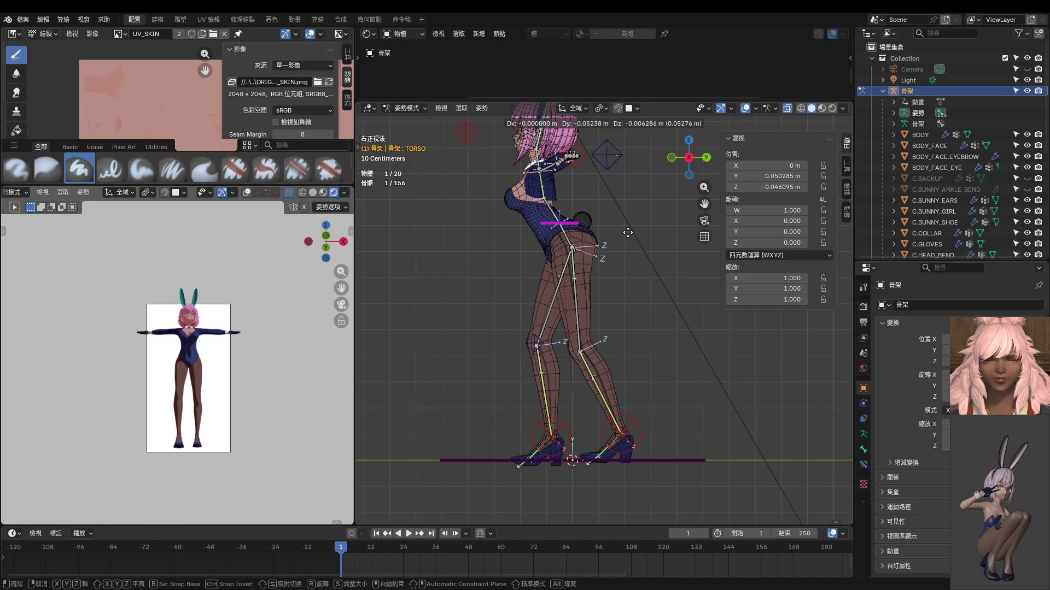
click(627, 233)
key(g)
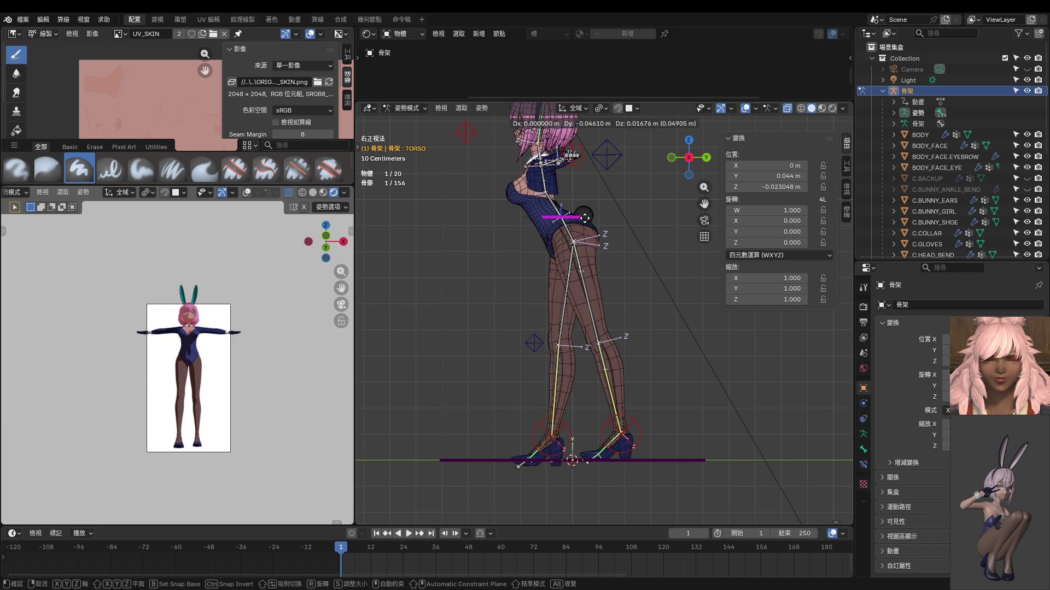
click(585, 218)
Step: Tilt the left foot about -35° and raise it so the heel lifts
click(627, 435)
key(r)
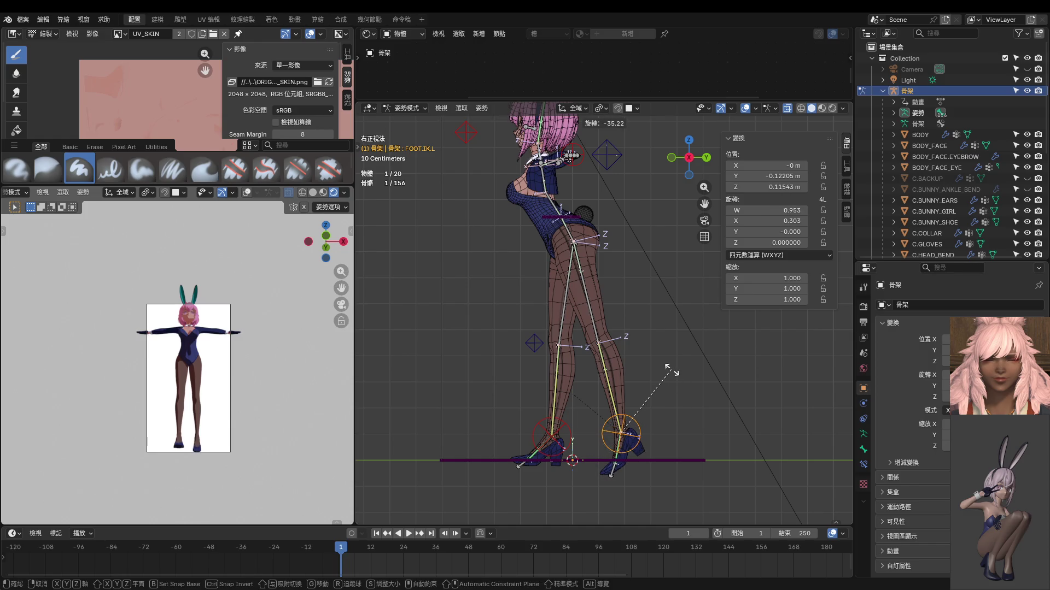
click(656, 410)
key(g)
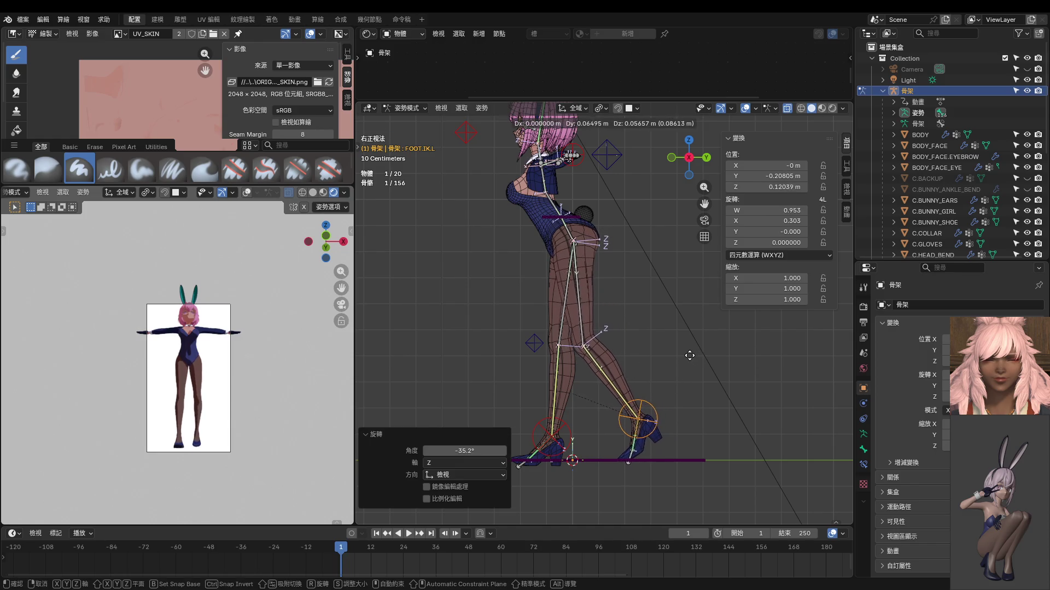
click(684, 359)
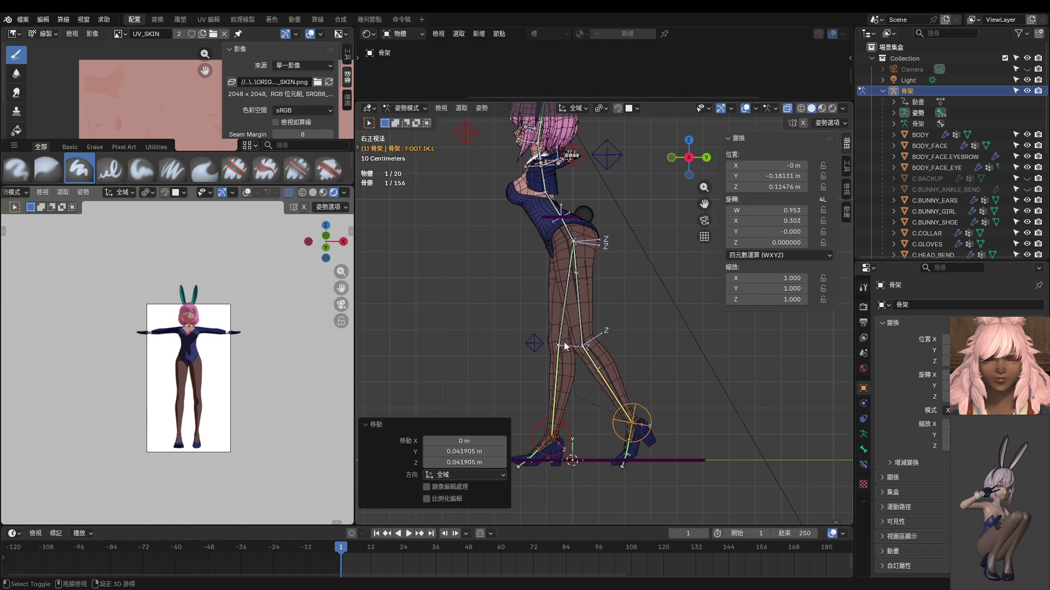
key(KP_1)
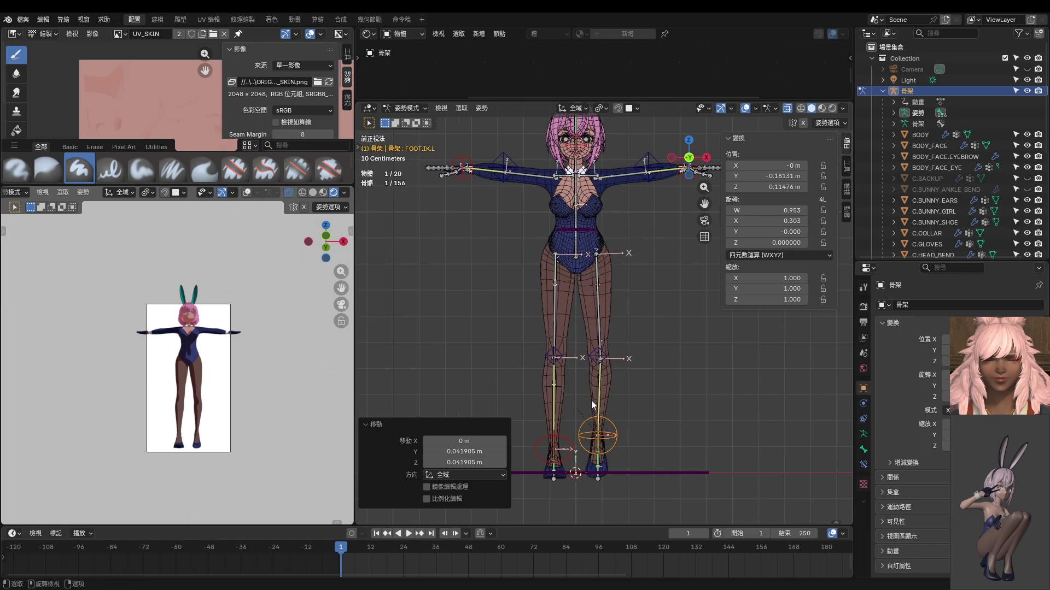
Step: Shift the right foot, then slide the left foot inward along X
shift+middle_drag(592, 400, 588, 377)
click(567, 436)
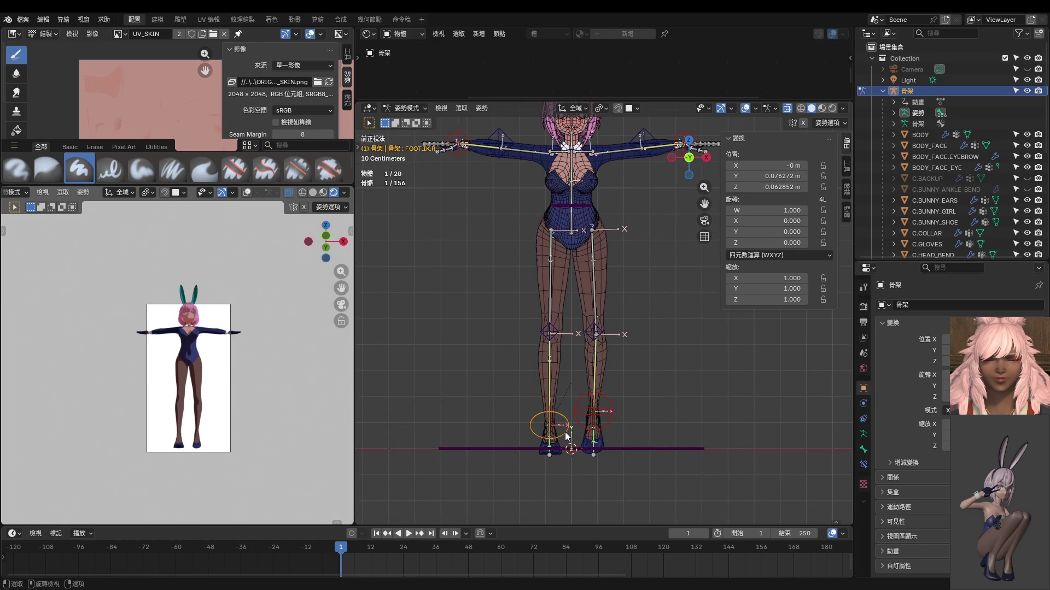
key(g)
click(597, 410)
key(g)
key(x)
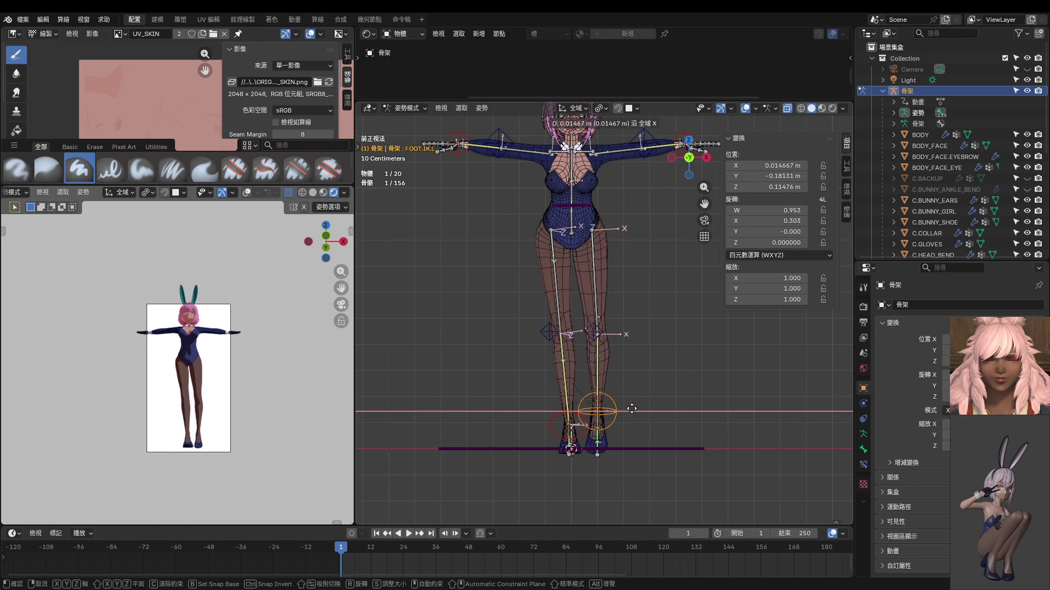
click(574, 386)
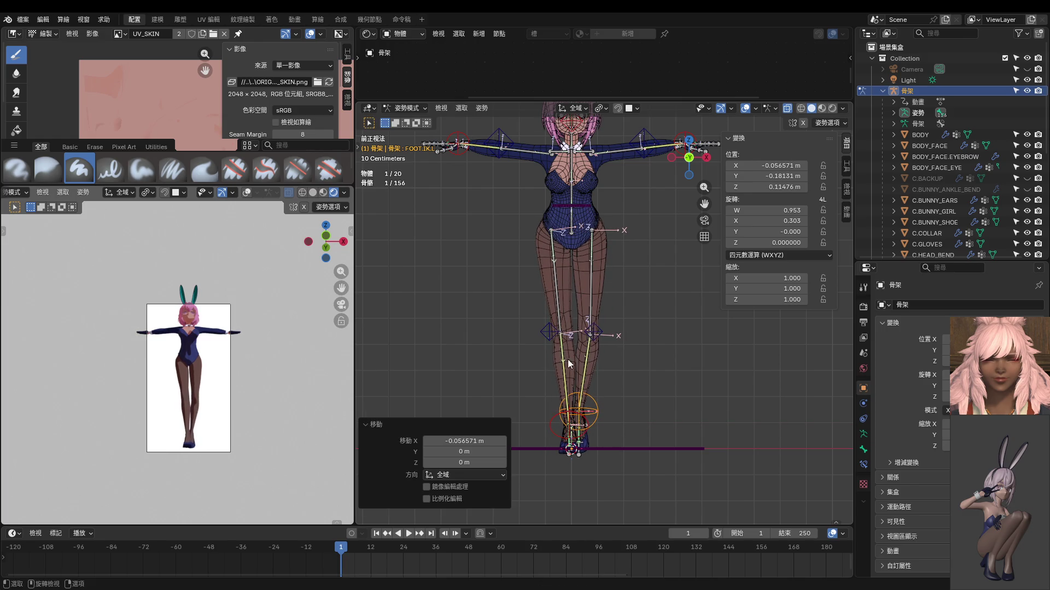
Step: Slide FOOT.IK.R inward along X and turn it about 12° around Z
click(551, 337)
click(584, 427)
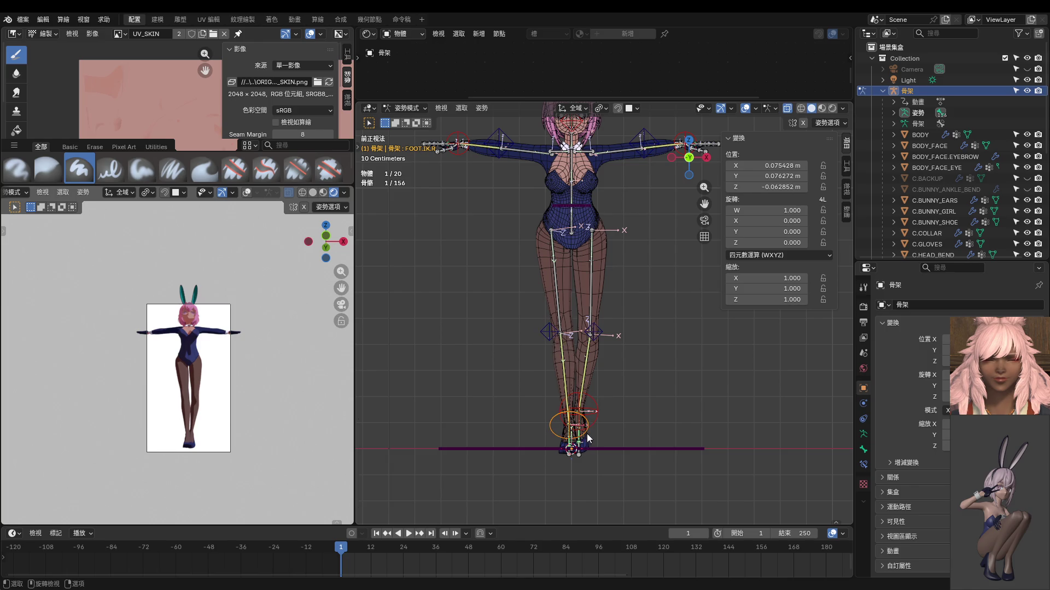
key(g)
key(x)
click(596, 438)
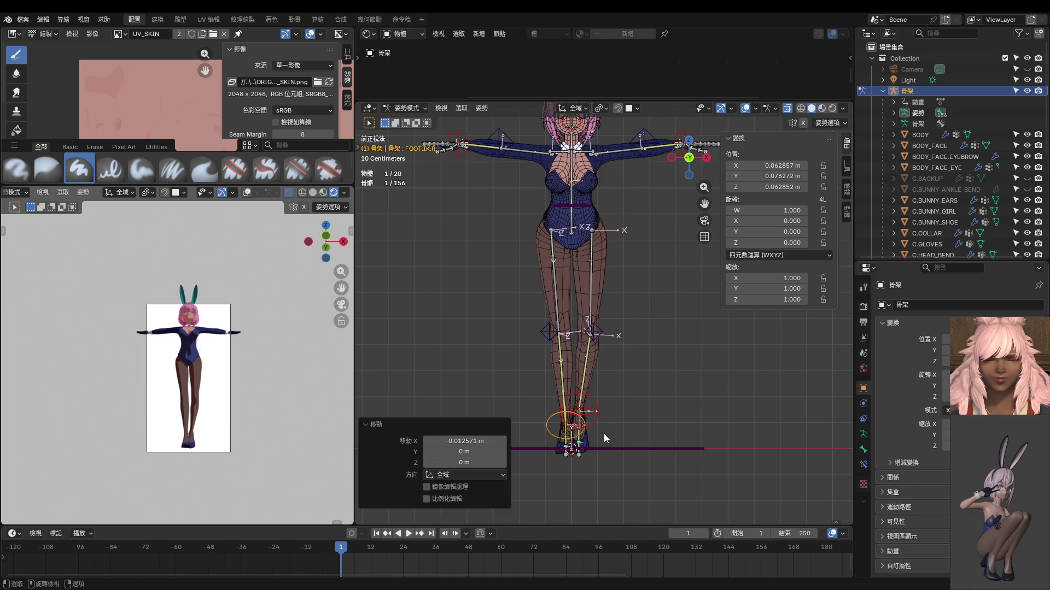
key(r)
key(z)
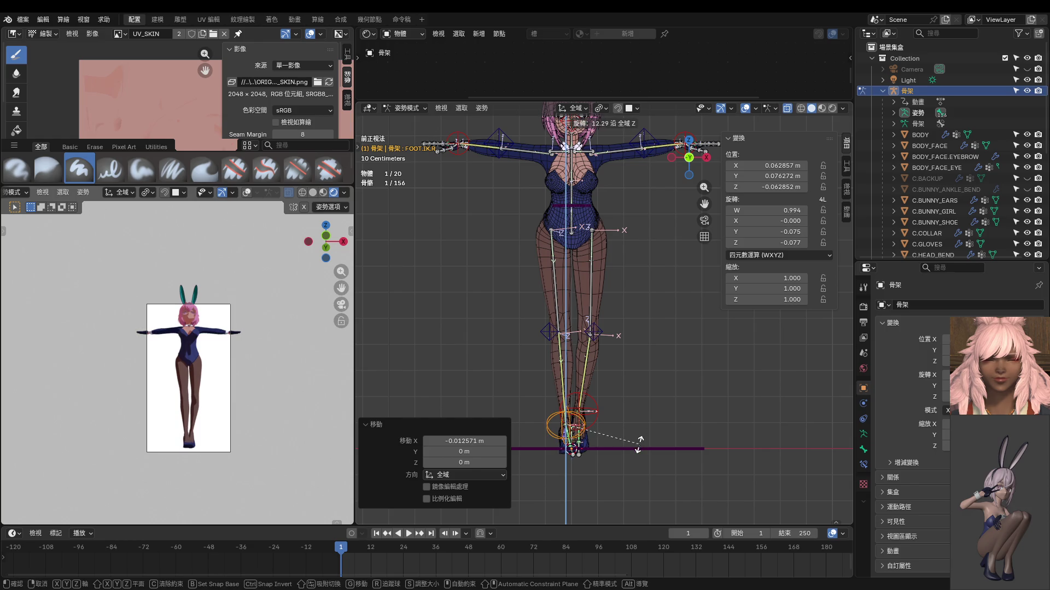
click(638, 444)
scroll(251, 401, up, 3)
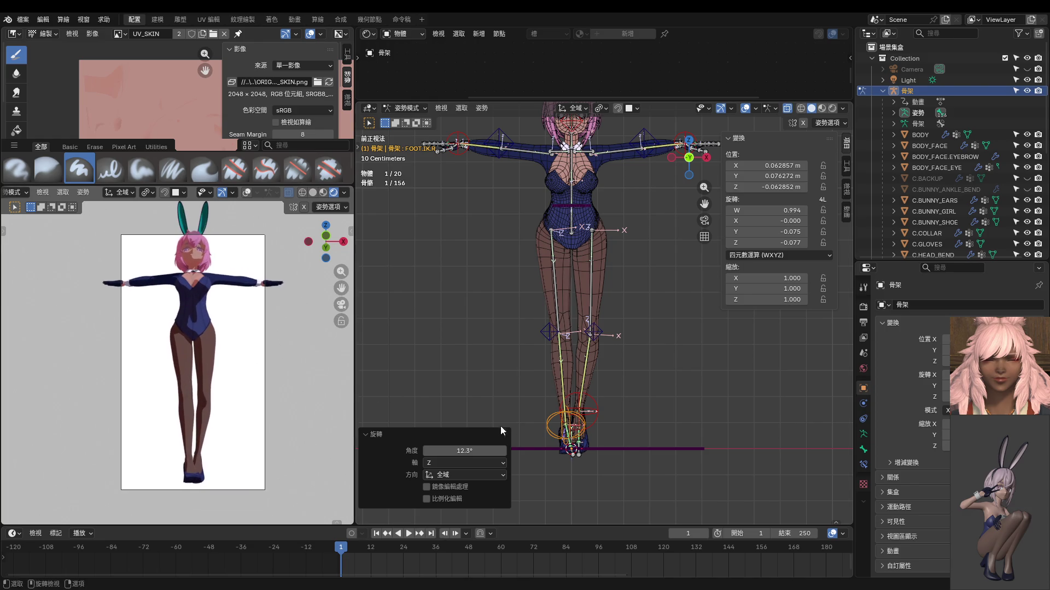
Step: Turn FOOT.IK.L about -15° then a further -9° around Z, nudging it sideways between
click(597, 404)
key(g)
key(z)
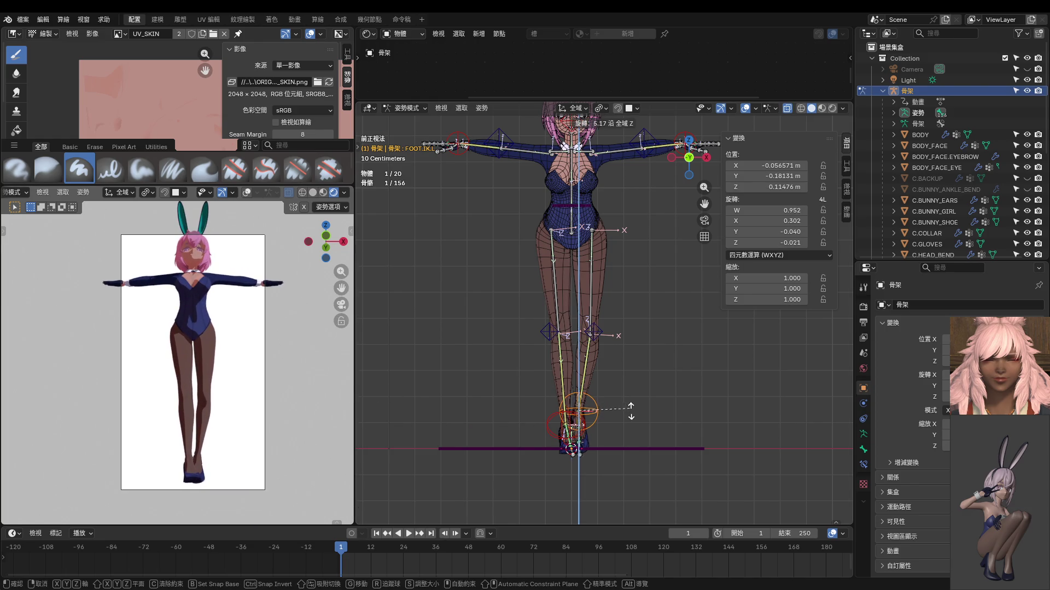
click(618, 384)
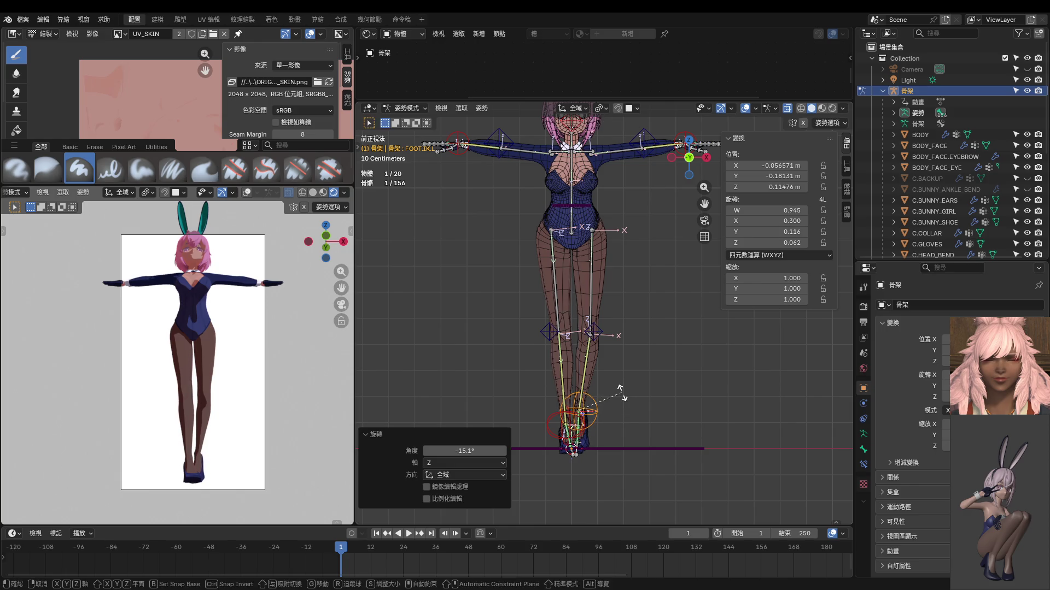
key(r)
key(z)
key(z)
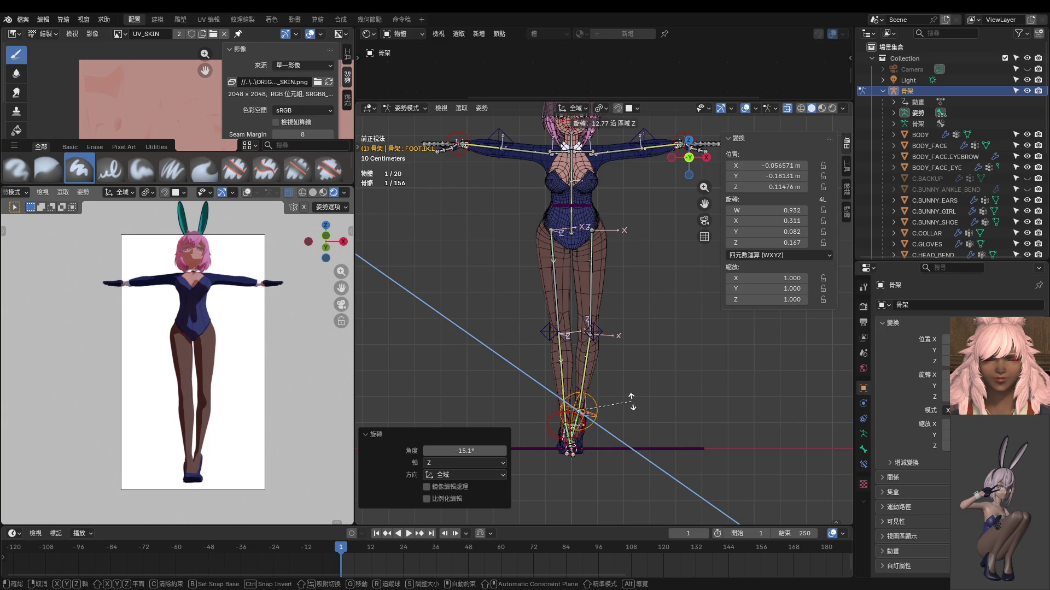
right_click(631, 402)
drag(628, 403, 635, 406)
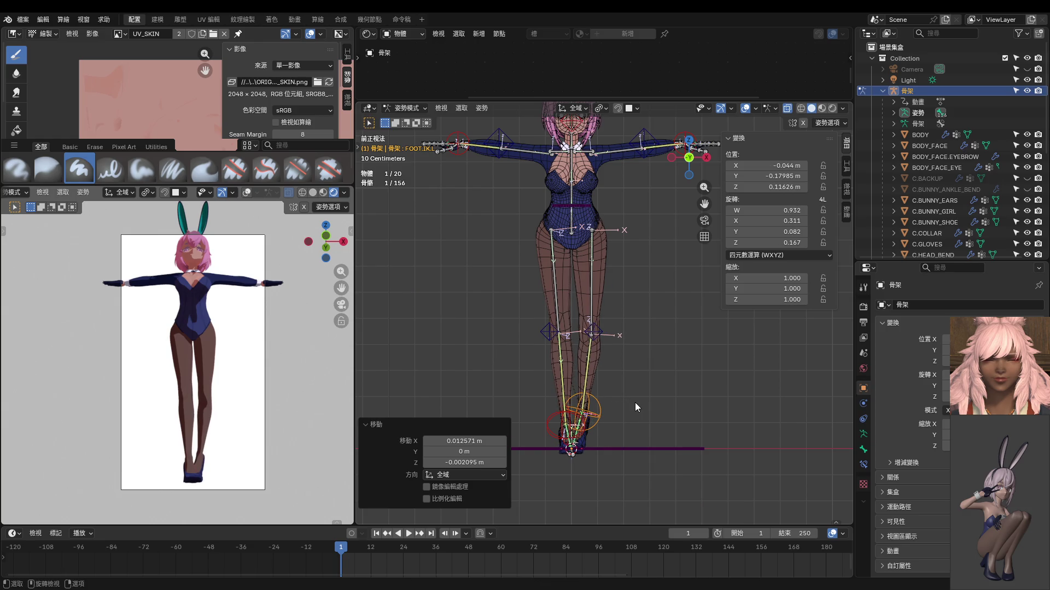
key(r)
key(z)
key(z)
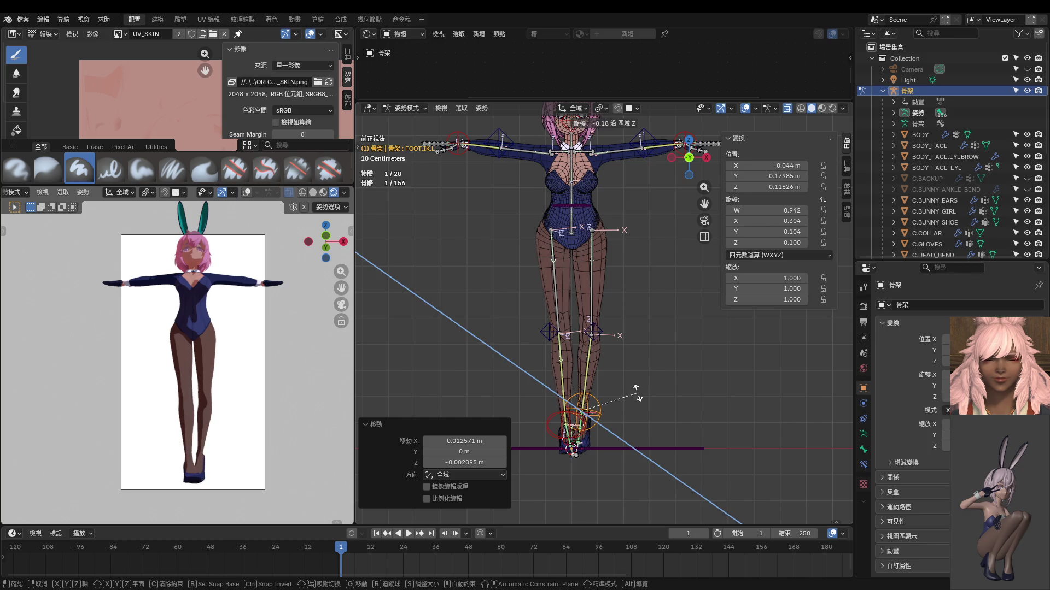
click(640, 398)
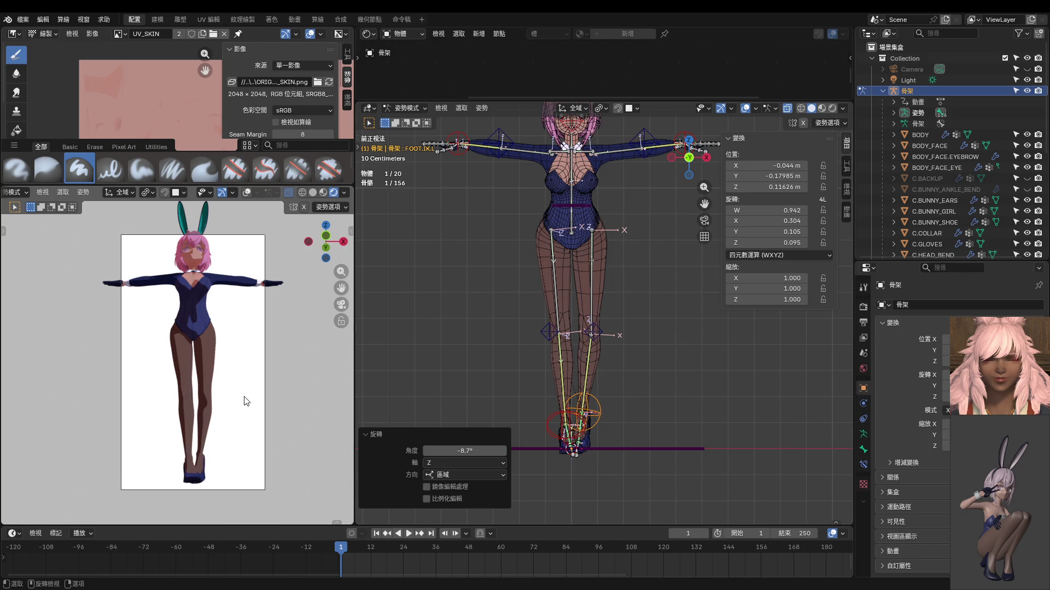
shift+middle_drag(605, 328, 604, 369)
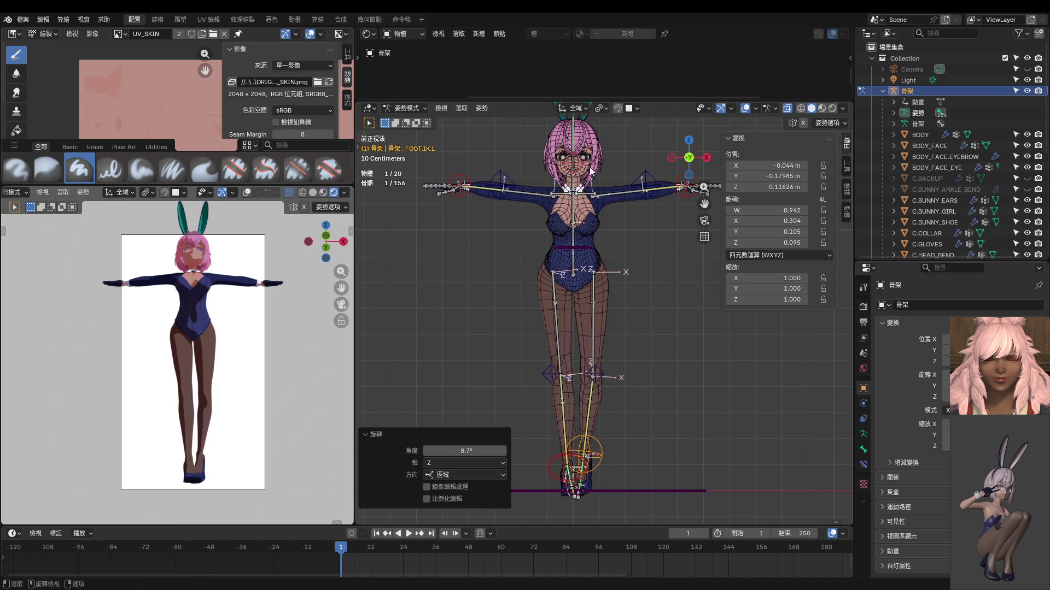
Step: Lower the head target control along Z
click(591, 188)
key(g)
key(z)
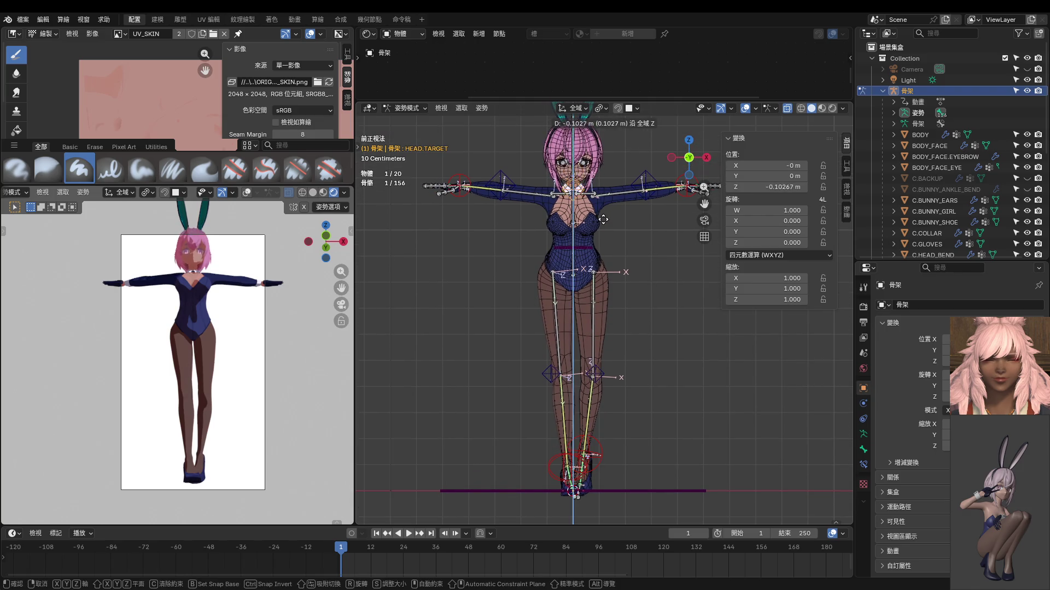
click(605, 219)
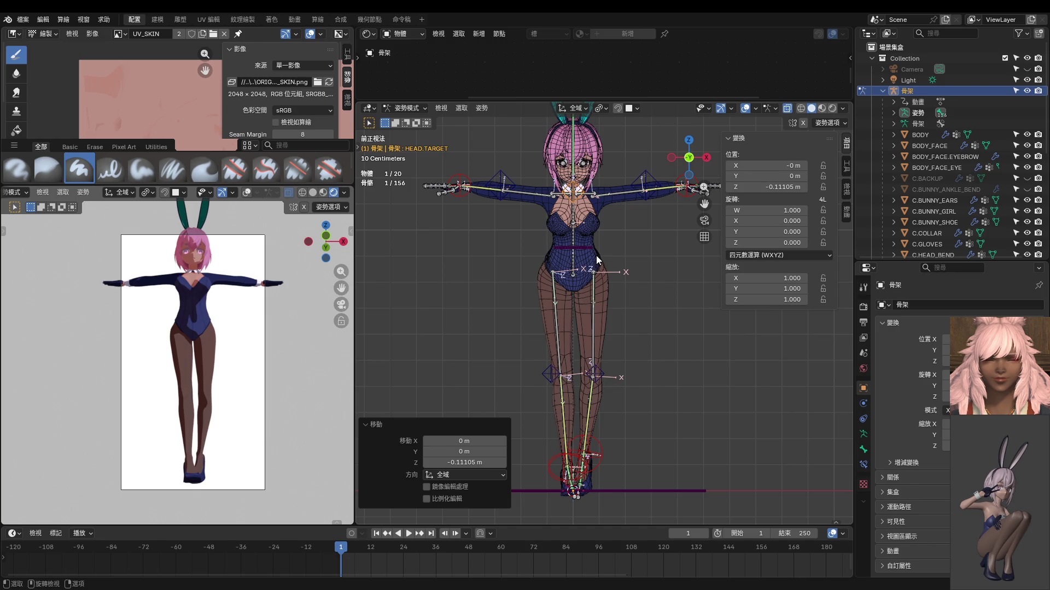
Step: Raise the HAND.IK.R control up toward the face in several moves
click(462, 191)
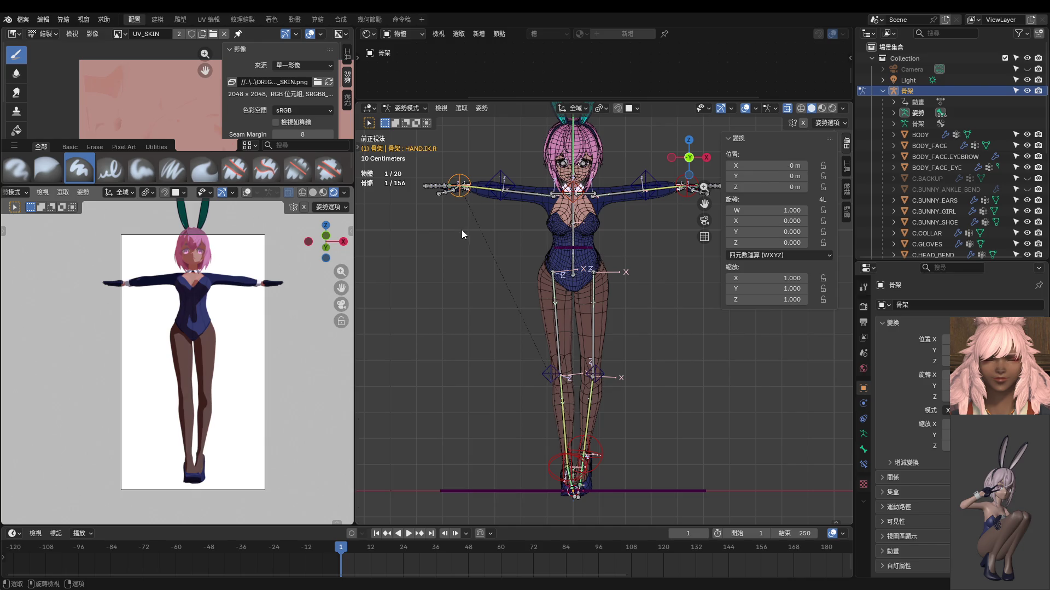
key(g)
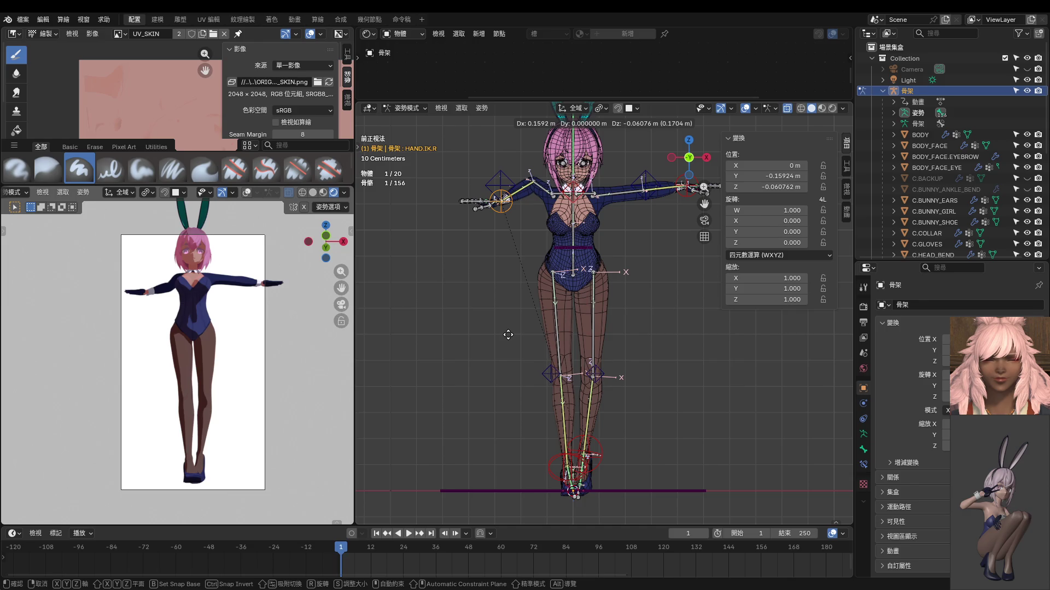
click(509, 335)
mouse_move(500, 328)
middle_down()
mouse_move(438, 358)
mouse_move(535, 316)
mouse_move(575, 320)
middle_up()
key(g)
click(407, 358)
key(g)
click(726, 323)
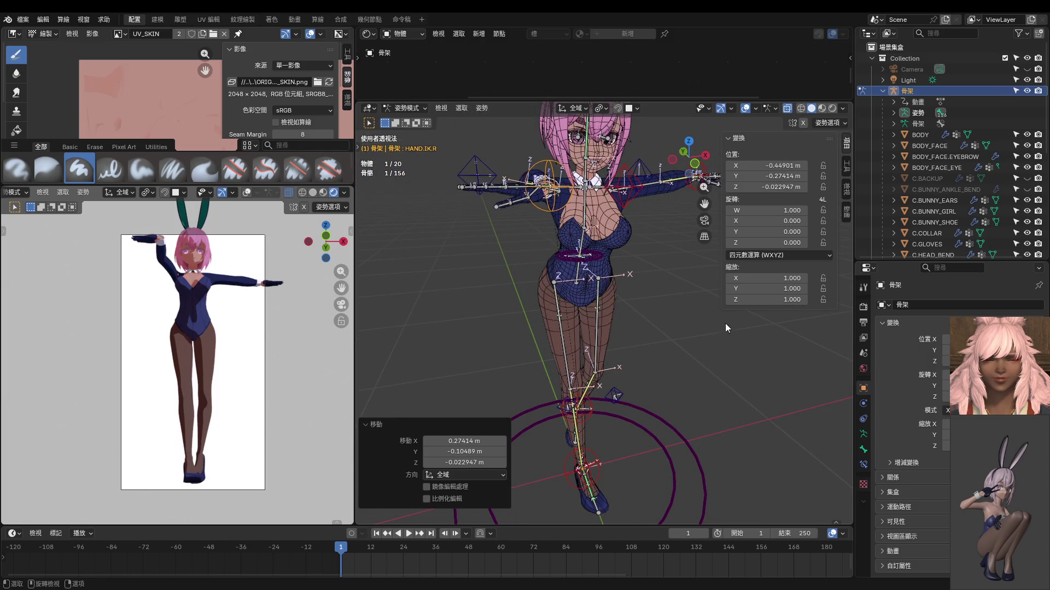
Step: Turn the right hand 178° around Z and settle its raised position
middle_drag(725, 323, 677, 368)
key(r)
key(z)
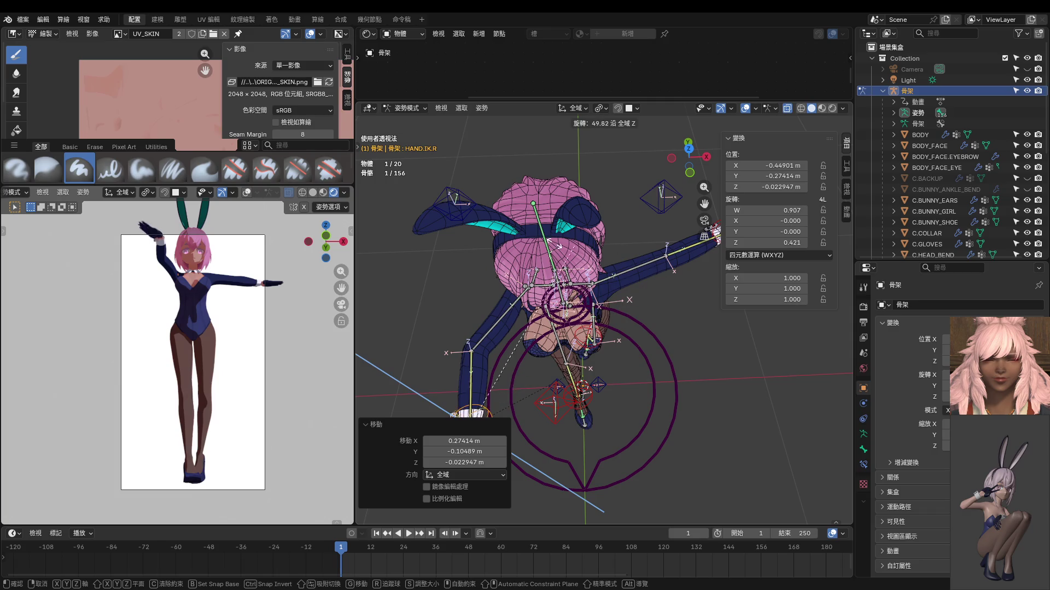
click(788, 459)
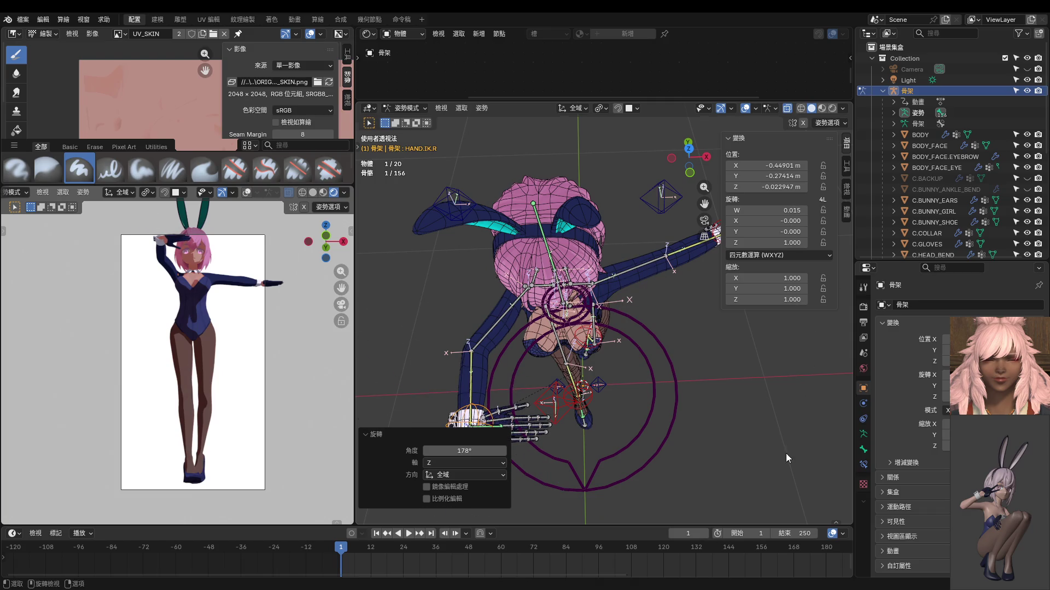
key(g)
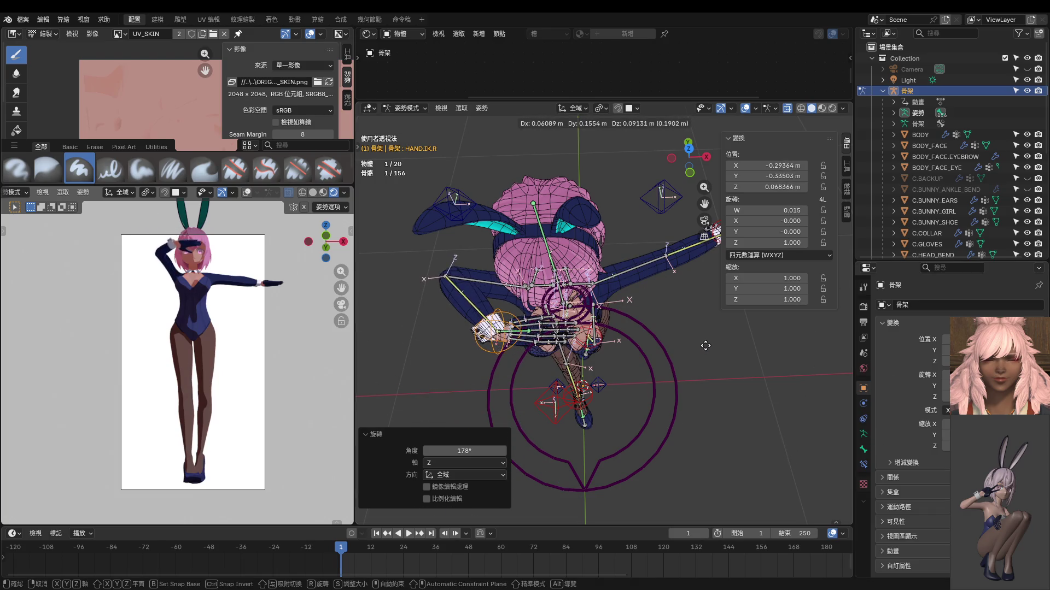
click(704, 346)
middle_drag(705, 345, 701, 324)
Step: Place ELBOW.IK.R down and left to bend the elbow inward, with the hand beside the face
click(453, 181)
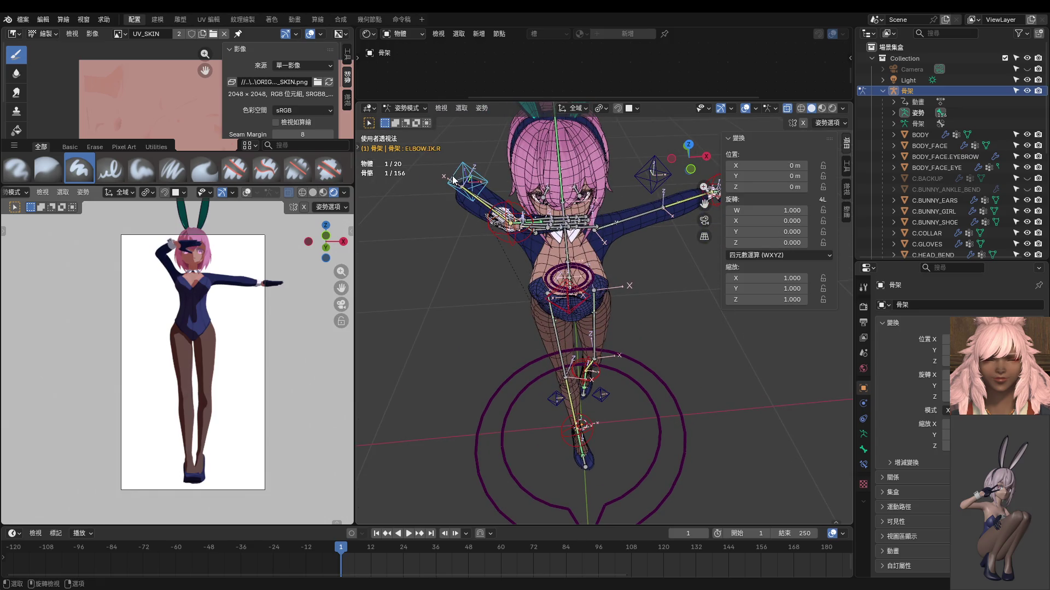
key(g)
click(425, 336)
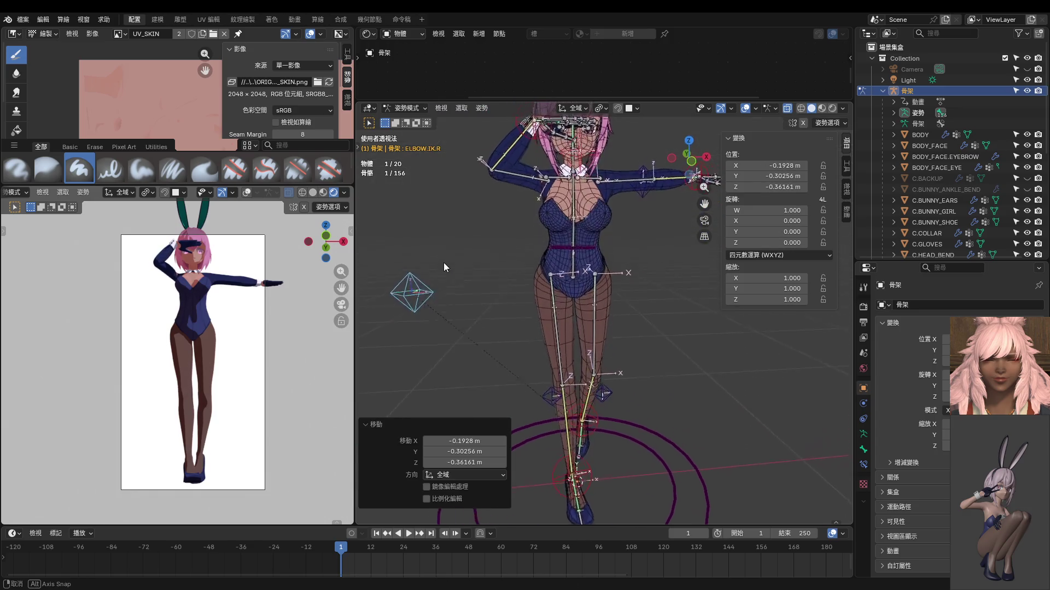
mouse_move(471, 249)
middle_down()
mouse_move(543, 260)
mouse_move(557, 279)
middle_up()
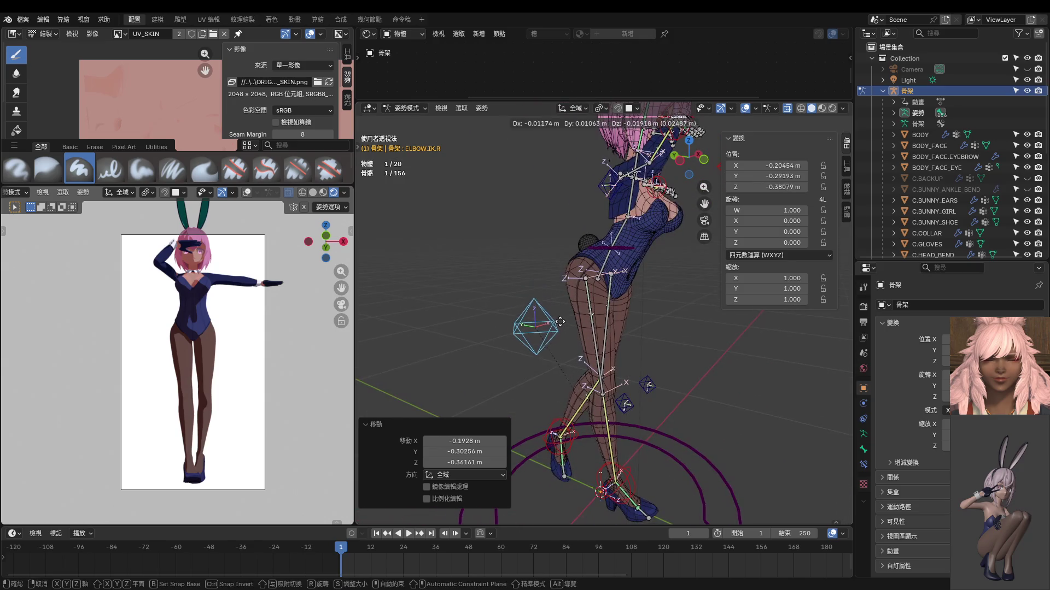
key(g)
click(610, 311)
click(636, 208)
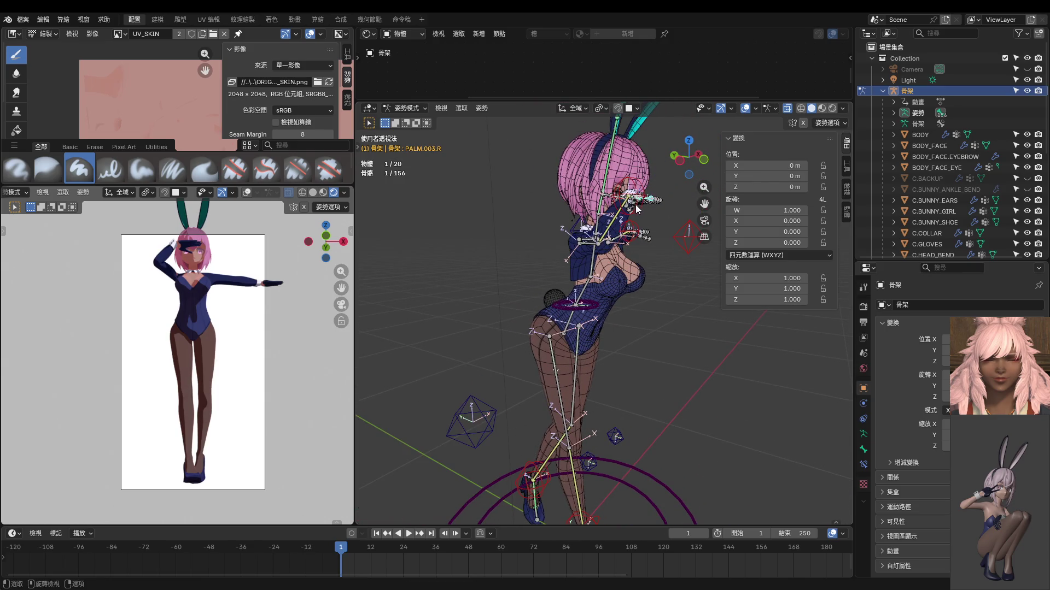
key(g)
click(615, 262)
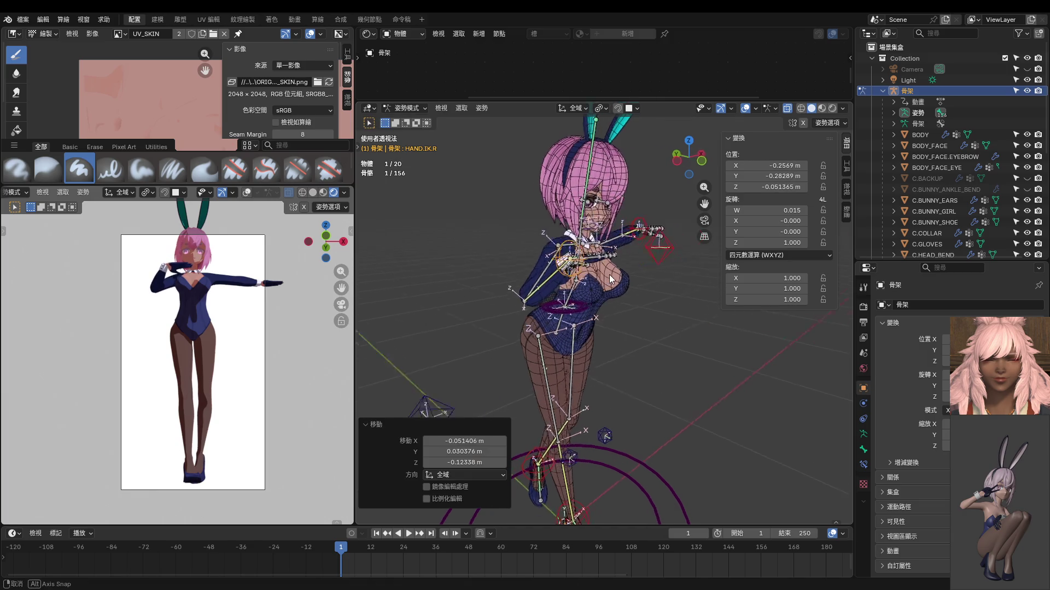
middle_drag(615, 263, 598, 279)
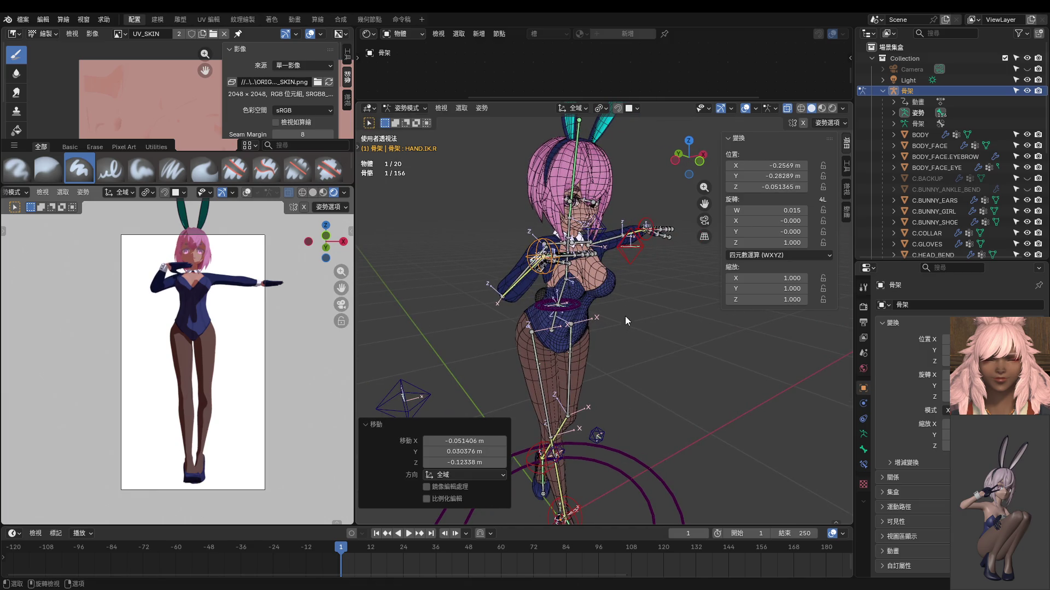
Step: Nudge FOOT.IK.R slightly inward from the front view
key(KP_1)
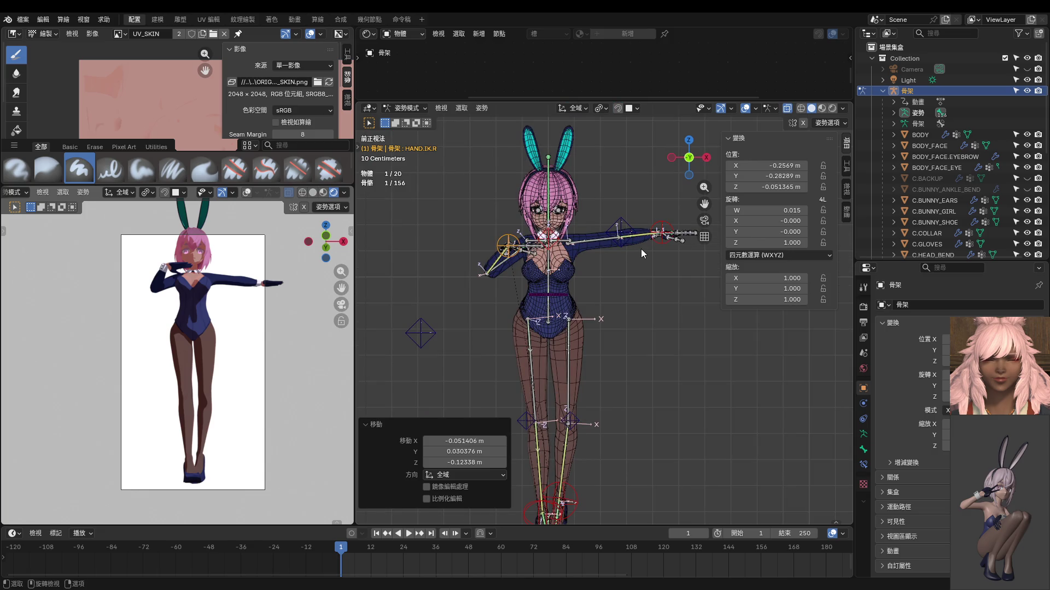
shift+middle_drag(612, 266, 591, 313)
scroll(284, 331, up, 3)
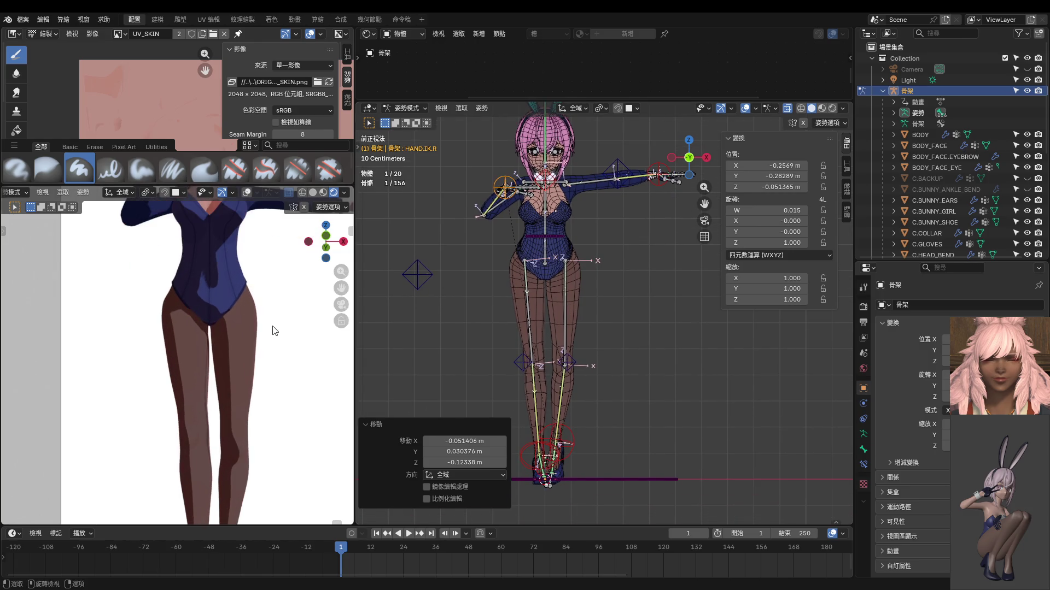
shift+middle_drag(502, 365, 516, 332)
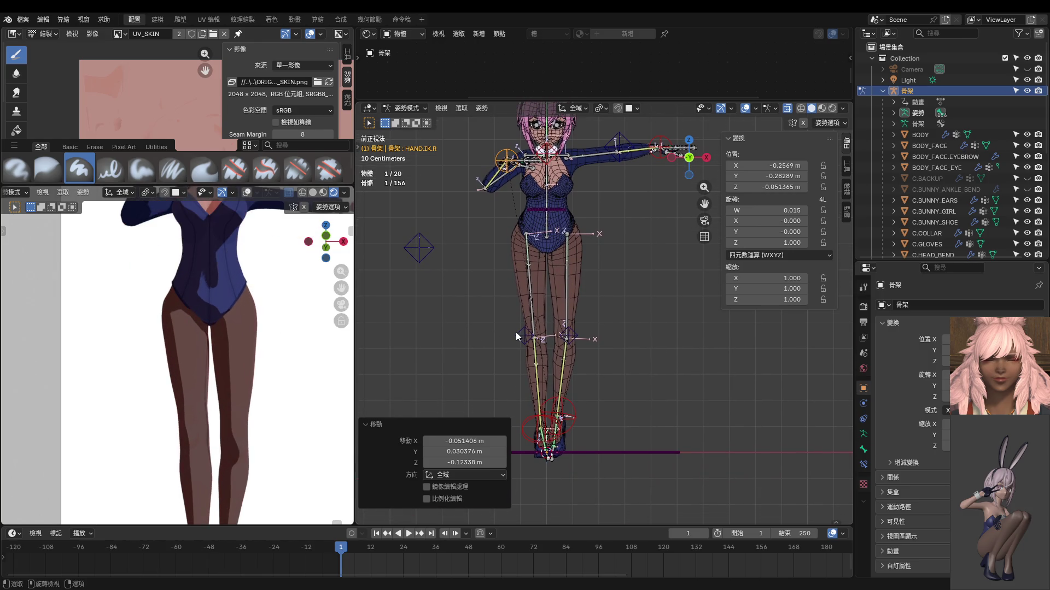
scroll(516, 332, up, 3)
click(561, 399)
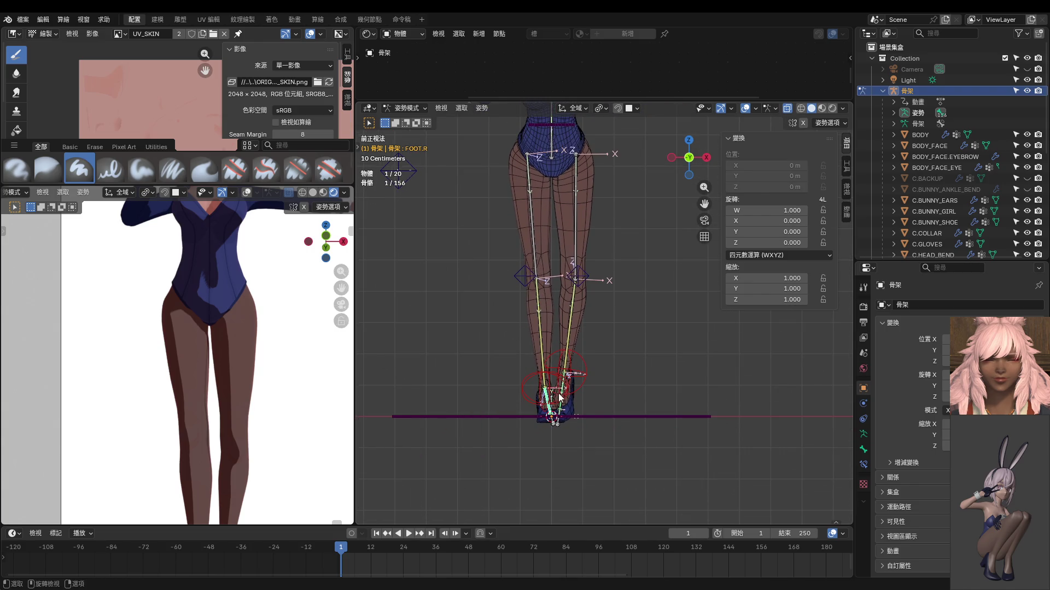
key(g)
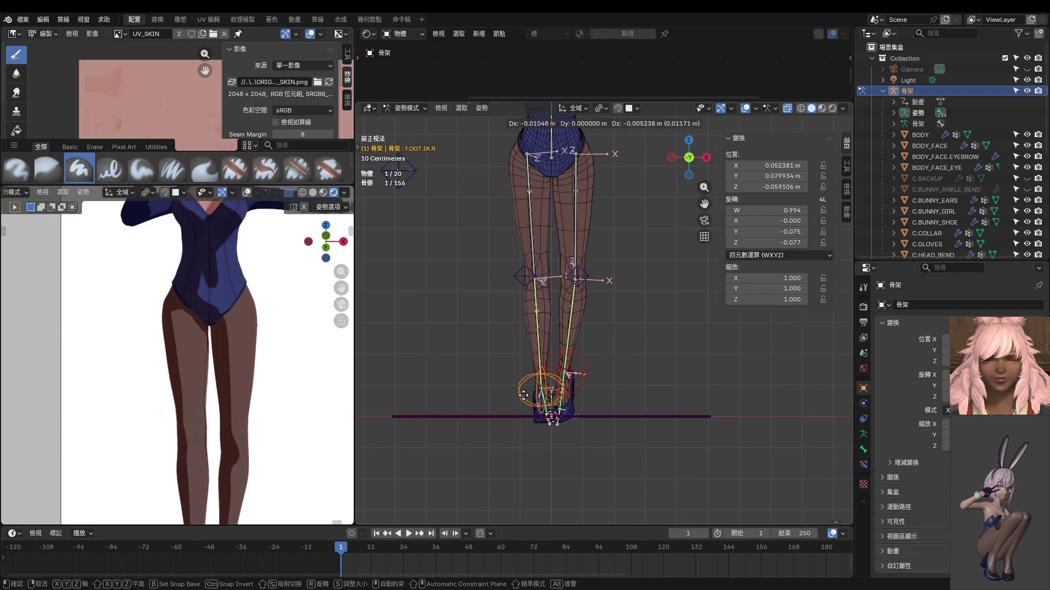
click(522, 394)
scroll(197, 353, down, 4)
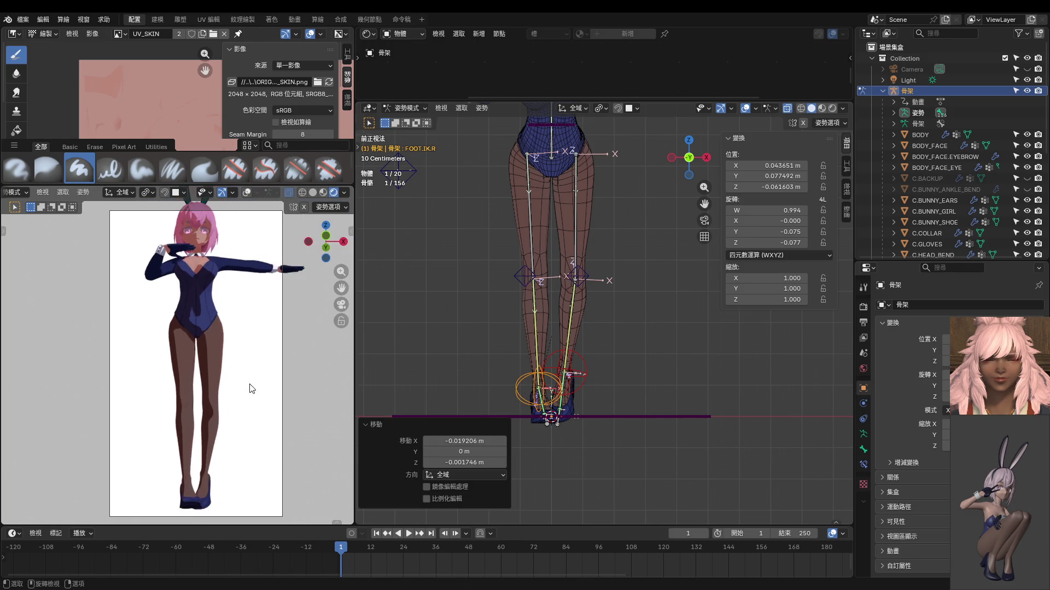
mouse_move(197, 353)
middle_down()
mouse_move(128, 387)
mouse_move(197, 414)
middle_up()
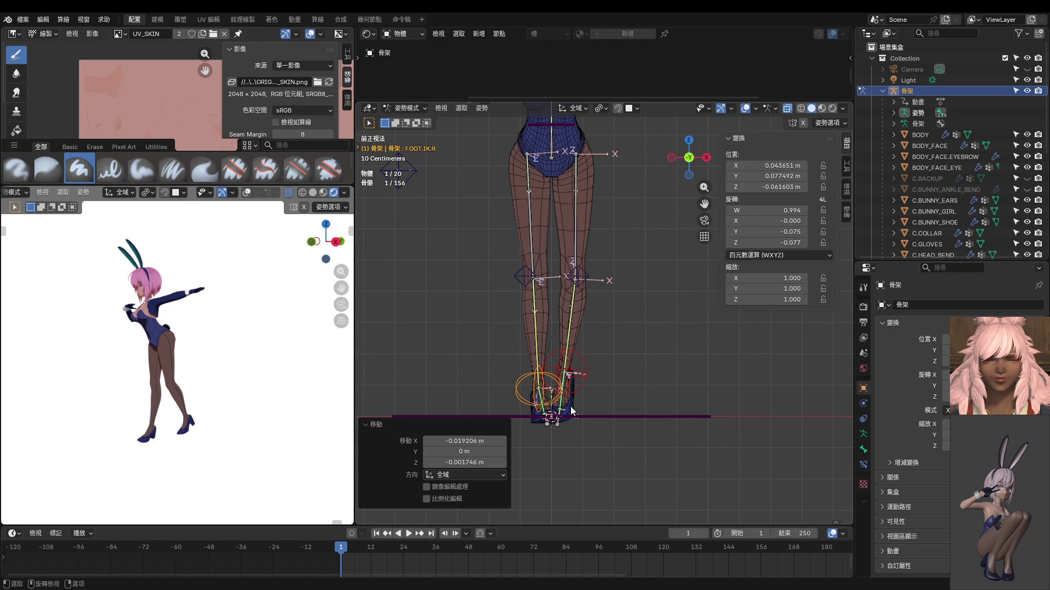
key(KP_3)
mouse_move(572, 411)
shift+middle_down()
mouse_move(572, 271)
mouse_move(624, 262)
shift+middle_up()
click(589, 246)
Step: Twist the SPINE 18.4° and the RIBS around the vertical axis in side view
key(r)
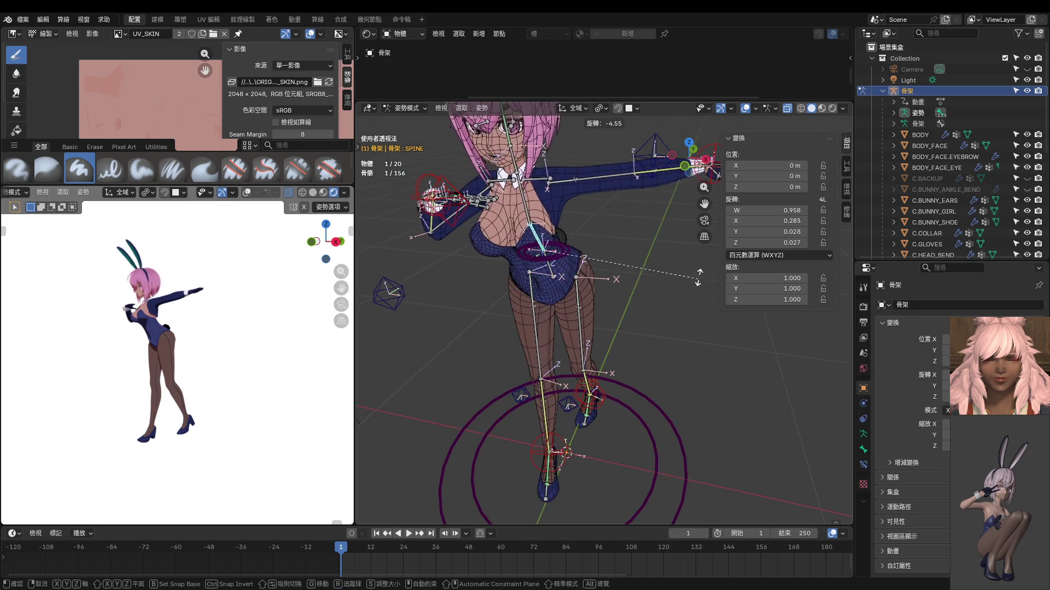
click(703, 246)
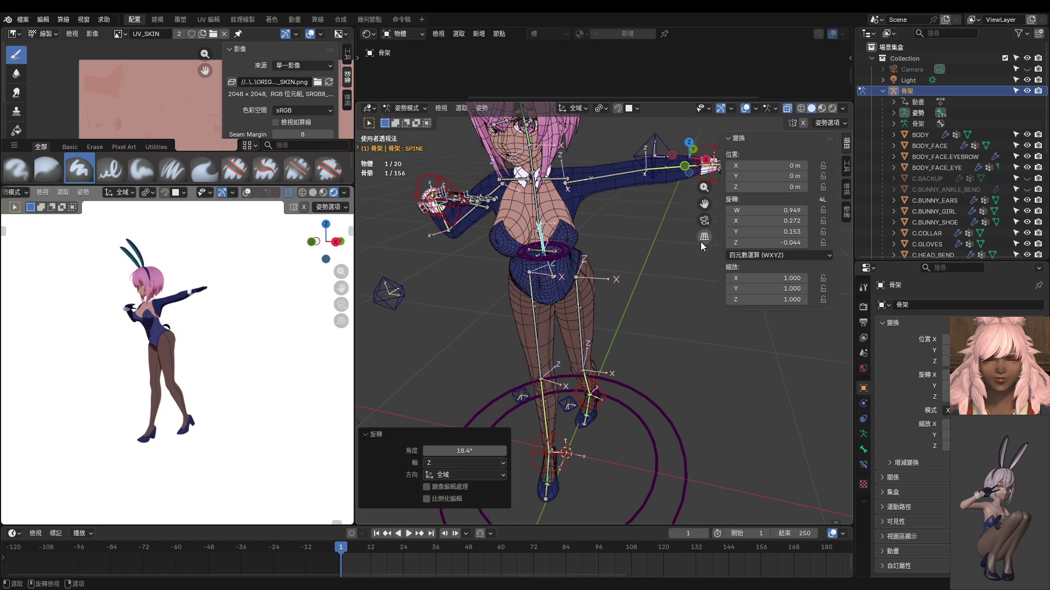
click(542, 230)
key(r)
key(z)
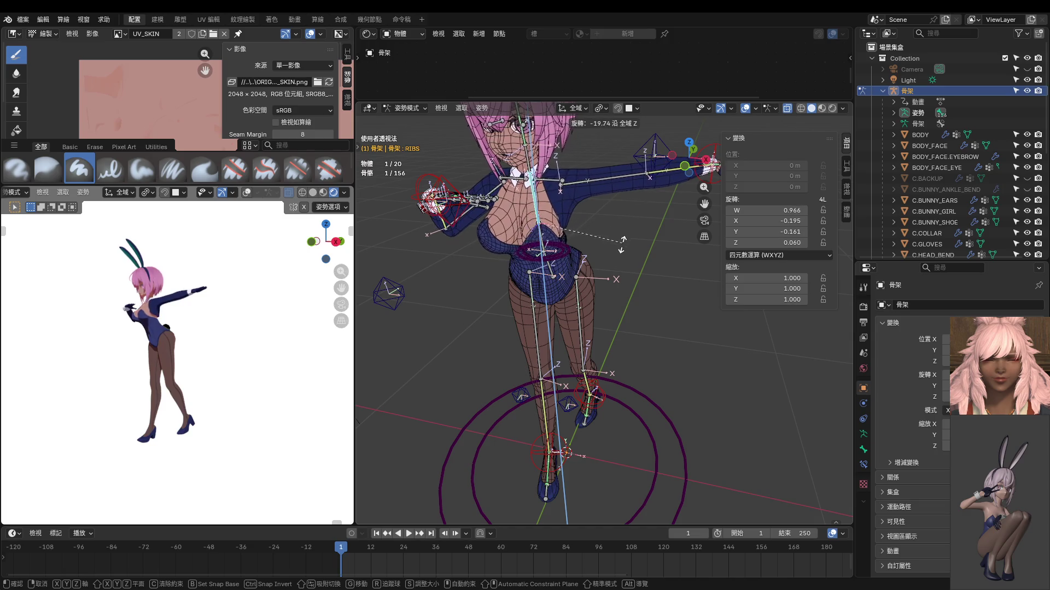
click(616, 250)
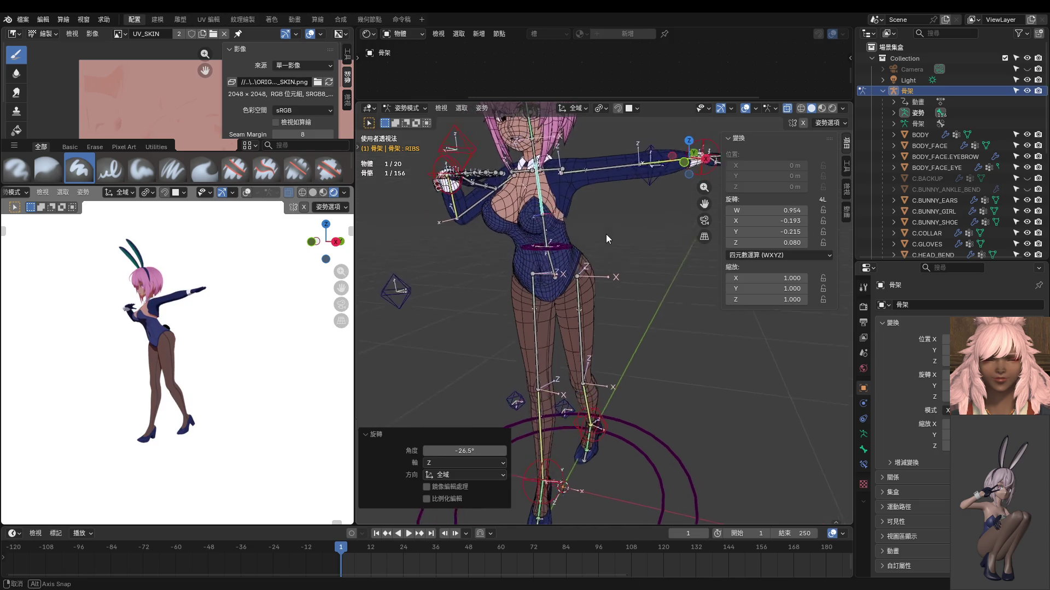
Step: Refine the twist from the front: RIBS to -15° and SPINE to 15.7° around Z
alt+middle_drag(606, 234, 656, 239)
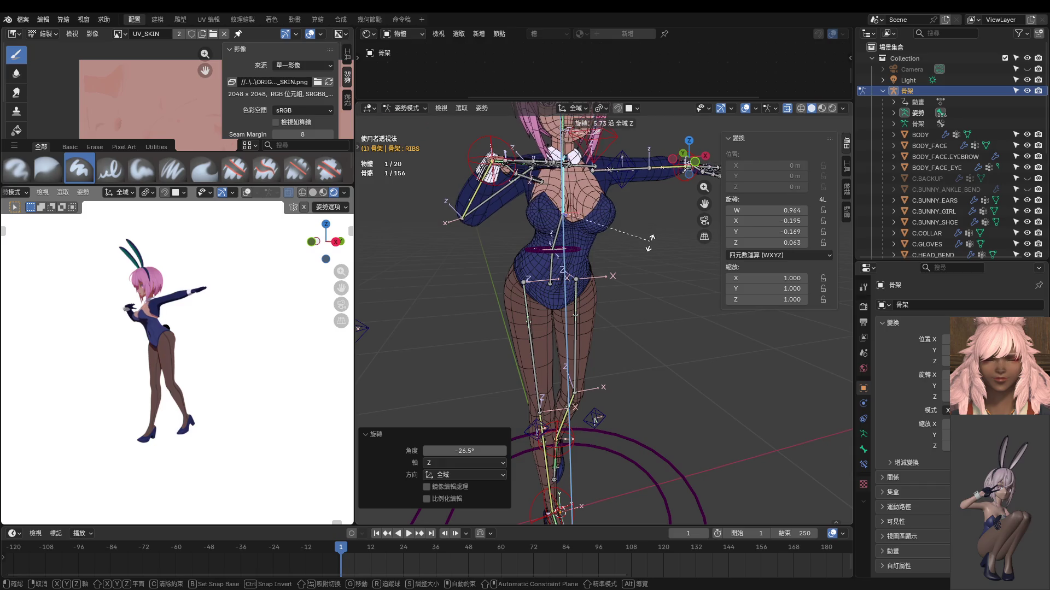
key(r)
key(z)
click(627, 228)
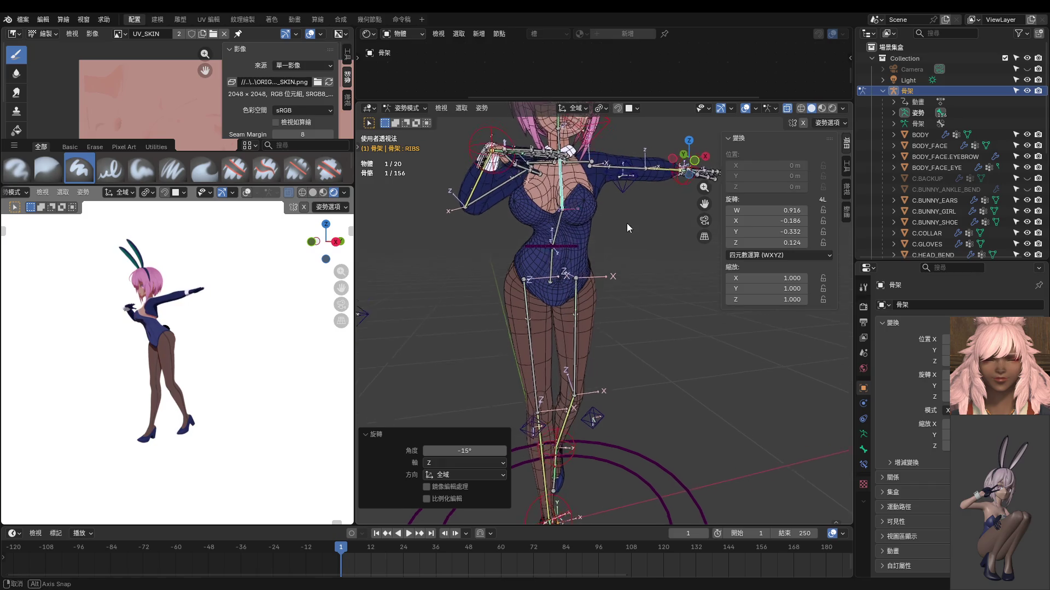
click(566, 234)
key(r)
key(z)
click(615, 249)
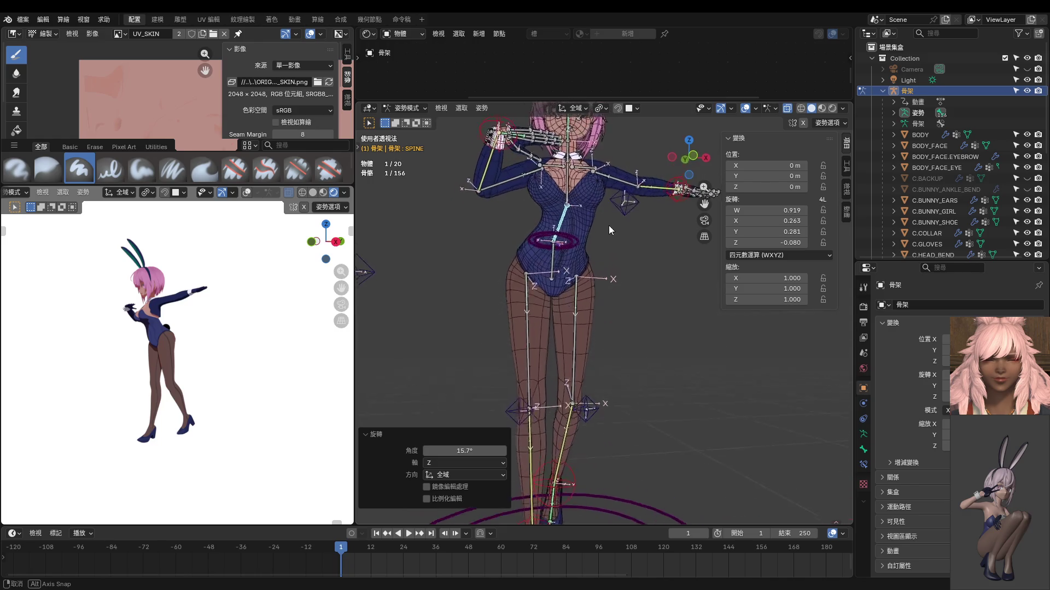
alt+middle_drag(615, 248, 656, 250)
alt+middle_drag(206, 328, 267, 325)
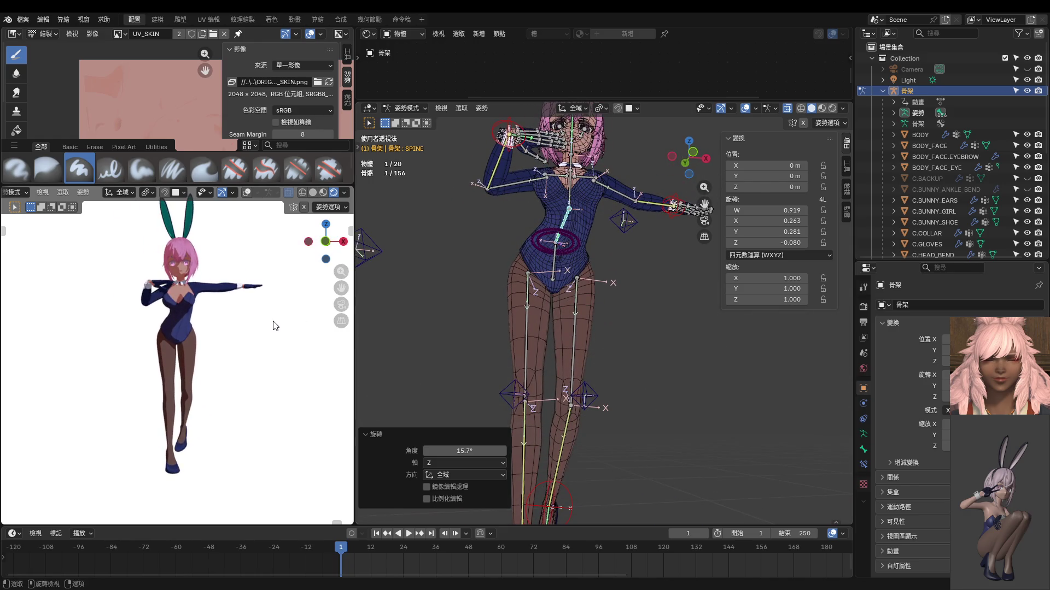
scroll(275, 326, down, 1)
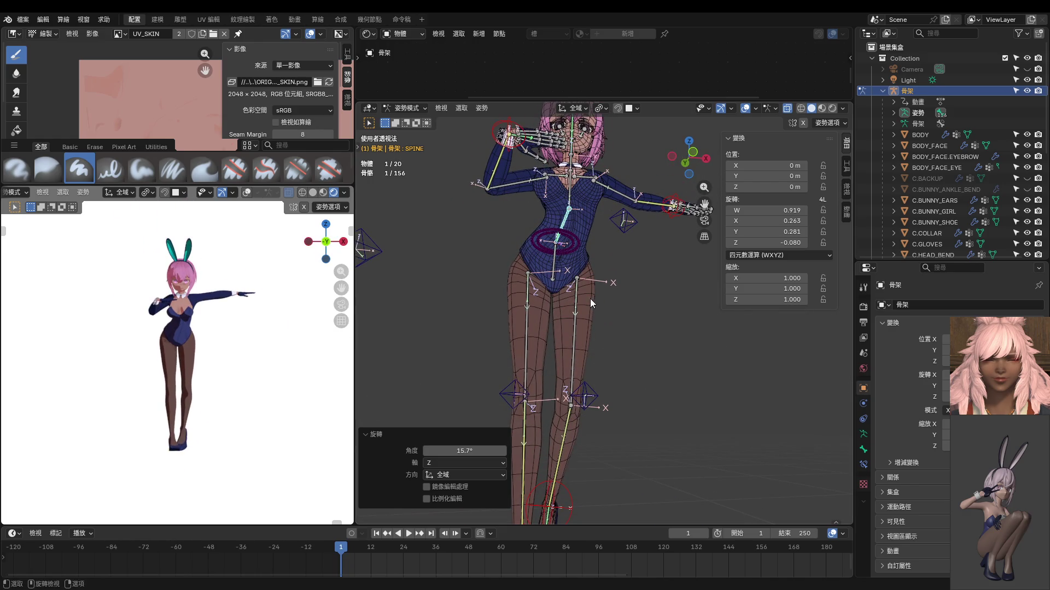
scroll(590, 298, up, 2)
click(559, 276)
Step: Cancel two trial hip rotations, then drag KNEE.IK.L left and down to angle the leg inward
key(r)
key(z)
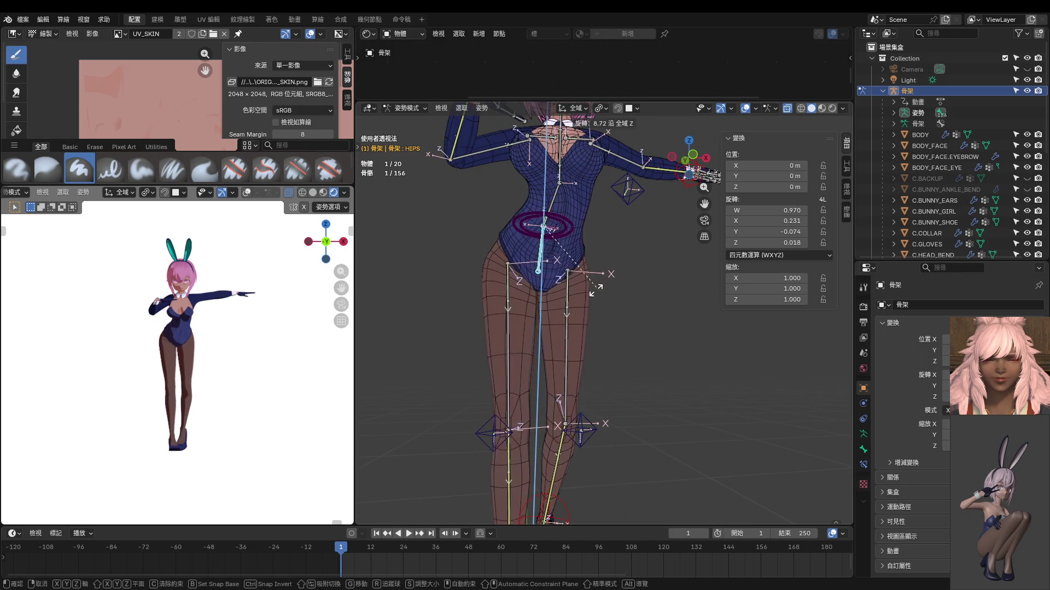
right_click(561, 318)
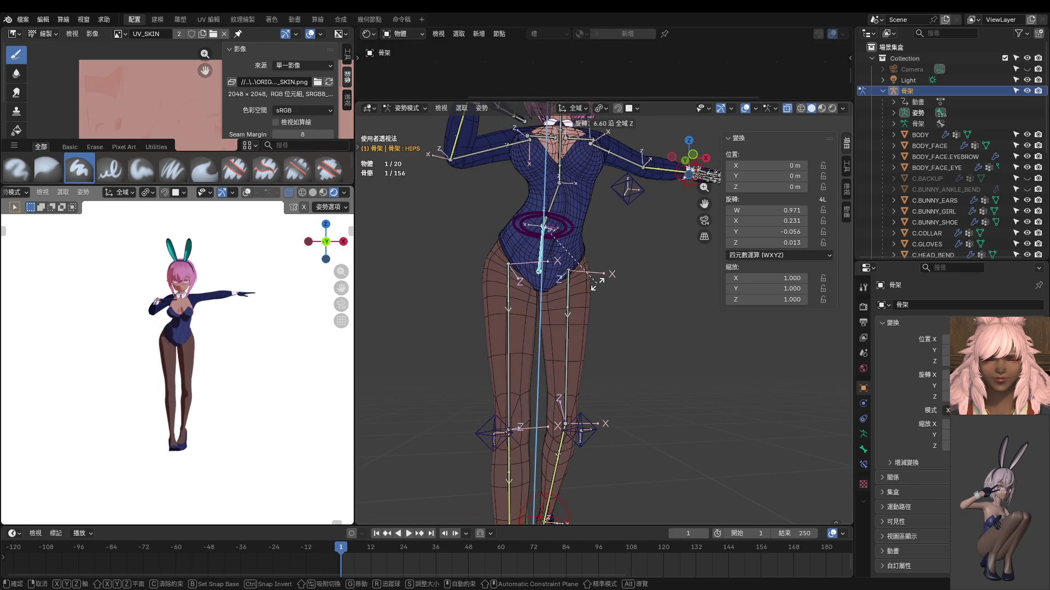
key(r)
key(y)
key(y)
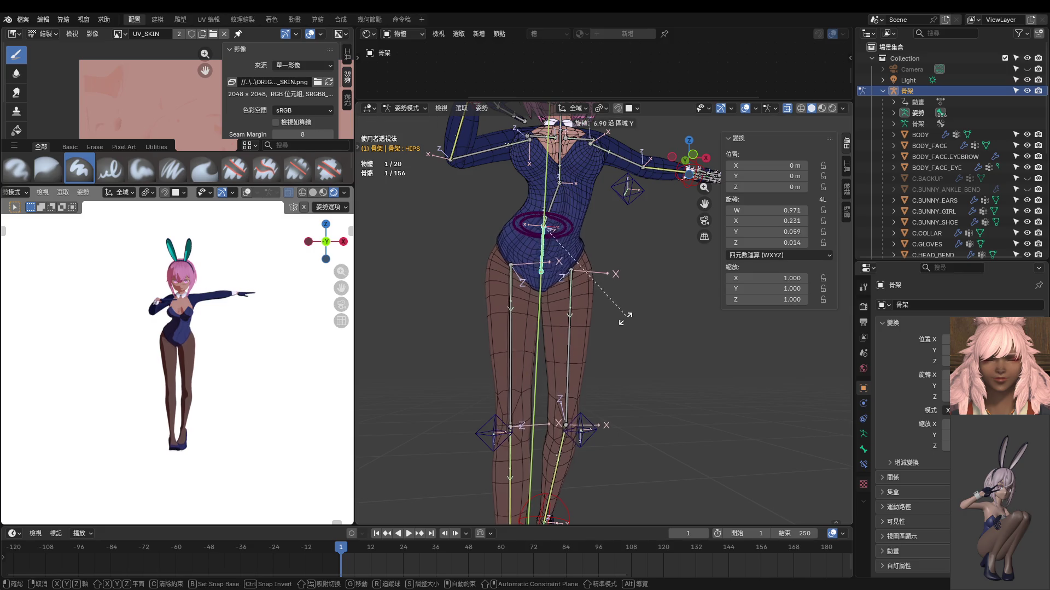
right_click(619, 232)
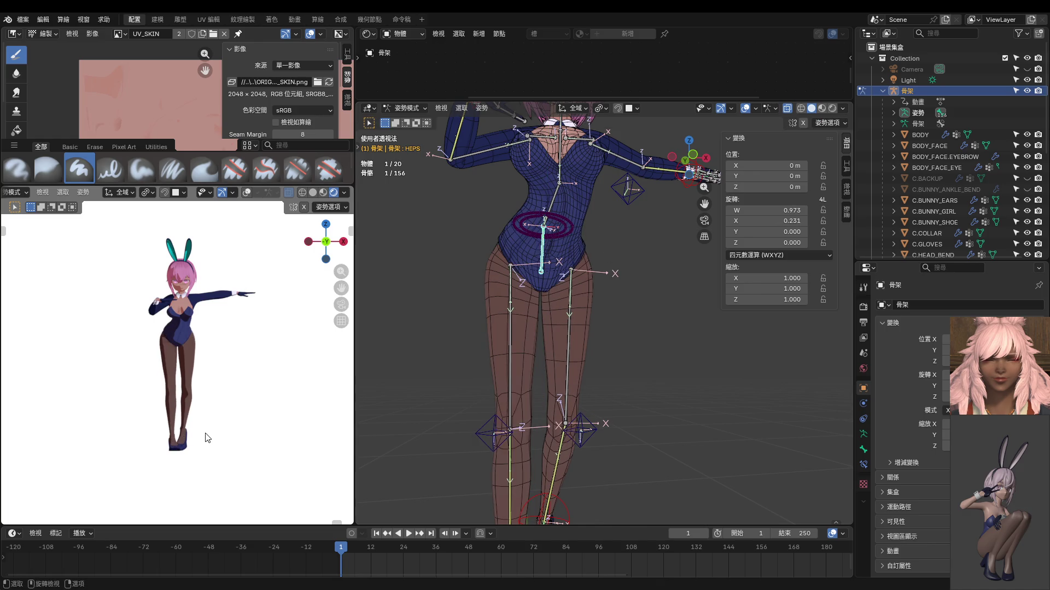
shift+middle_drag(434, 443, 463, 377)
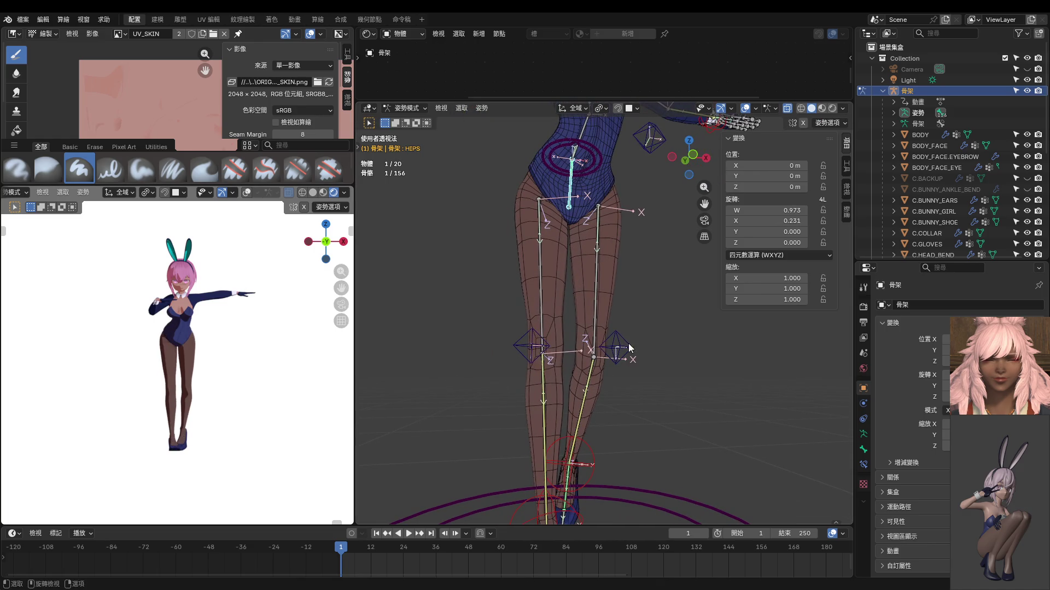
drag(623, 351, 558, 368)
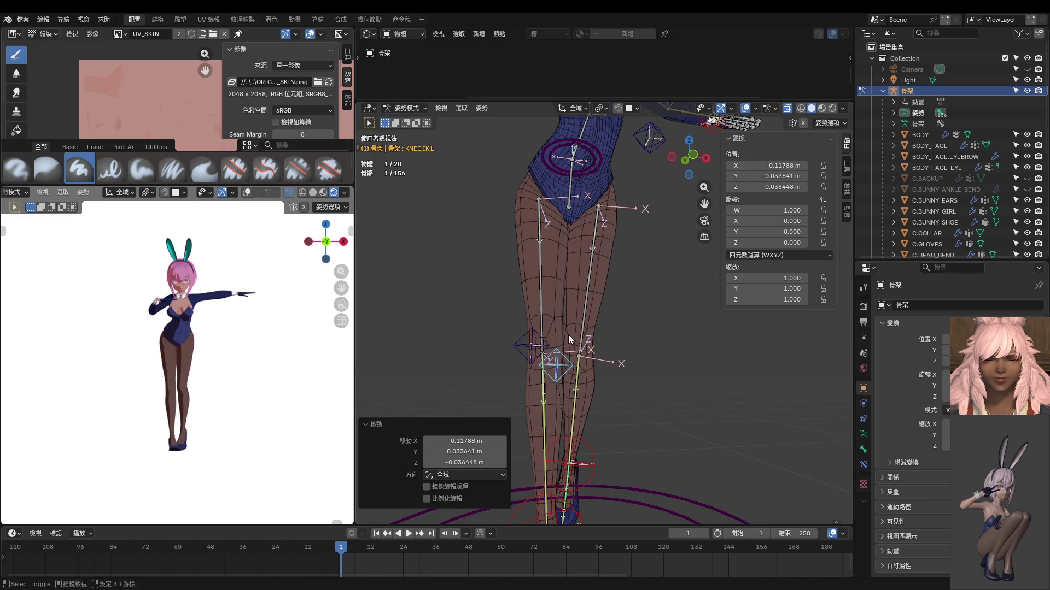
Step: From the front, lift FOOT.IK.L, reposition KNEE.IK.R, and nudge the left foot again
key(KP_1)
scroll(559, 335, up, 1)
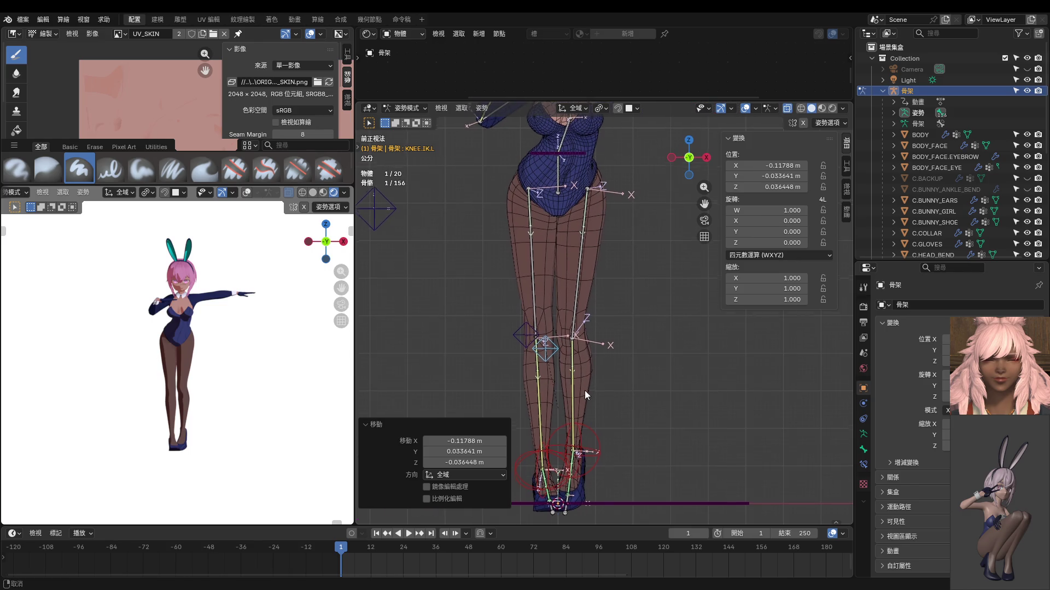
click(605, 441)
key(g)
click(637, 436)
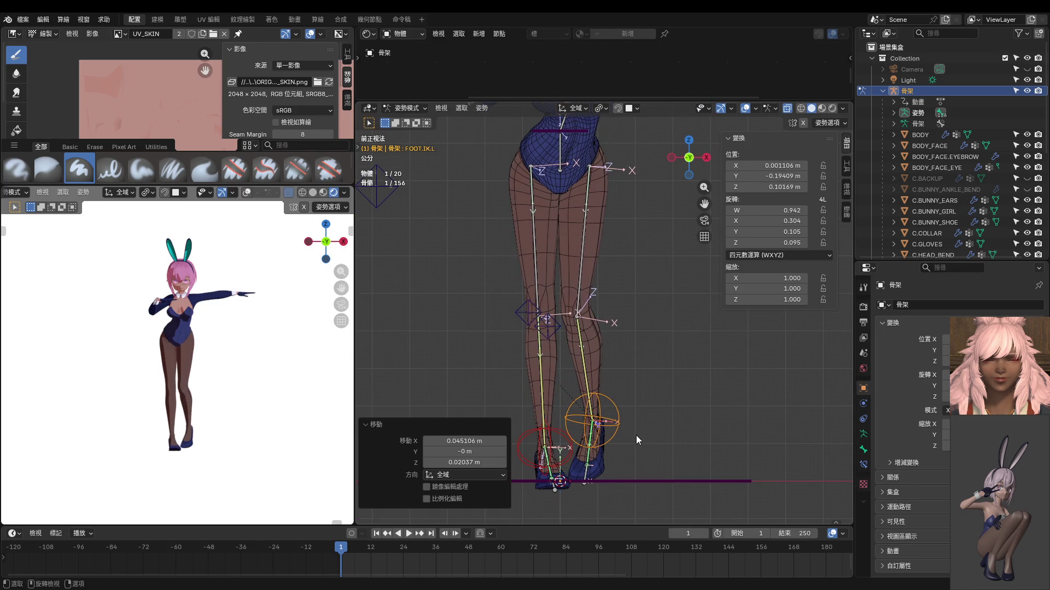
click(535, 322)
key(g)
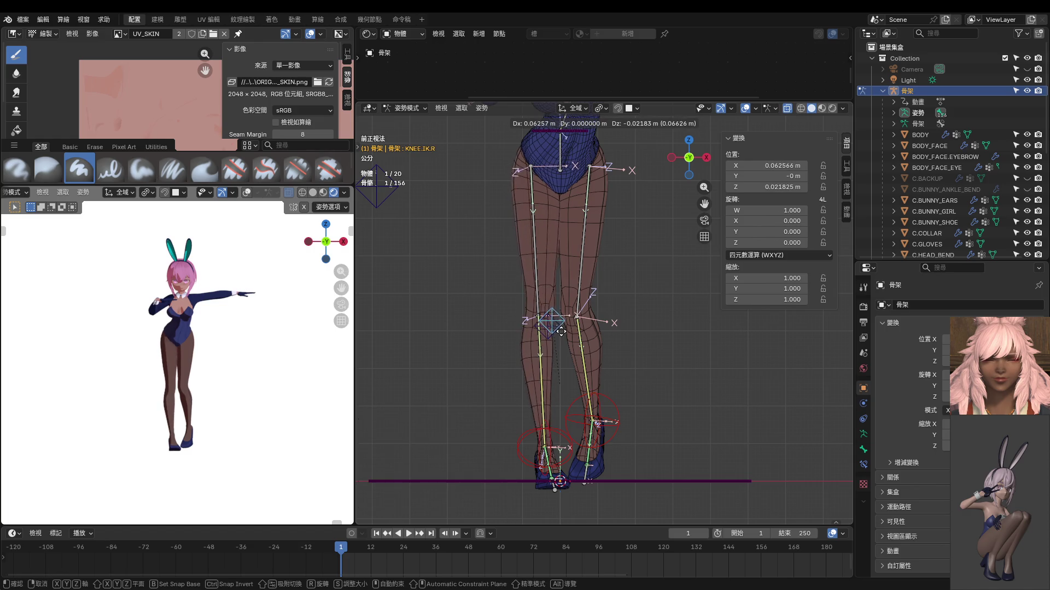
click(559, 335)
scroll(247, 378, up, 1)
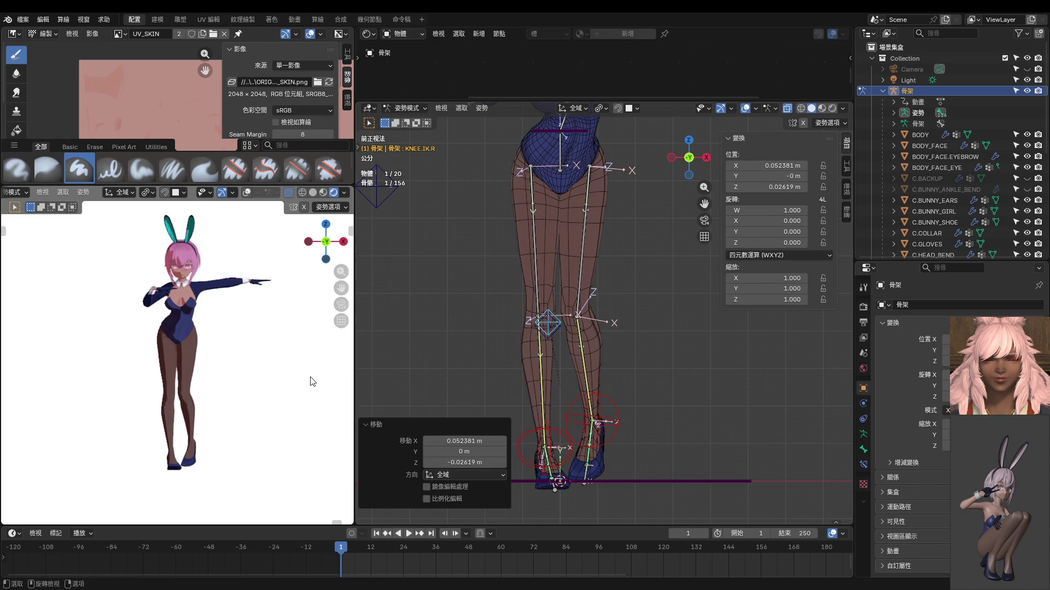
scroll(261, 397, up, 1)
scroll(578, 381, down, 1)
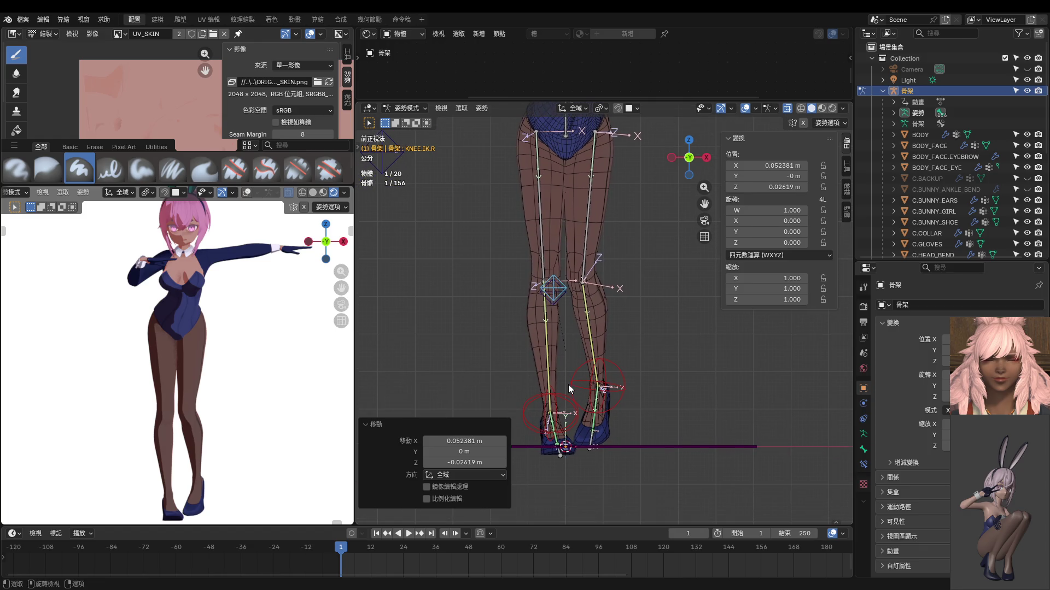
click(603, 389)
key(g)
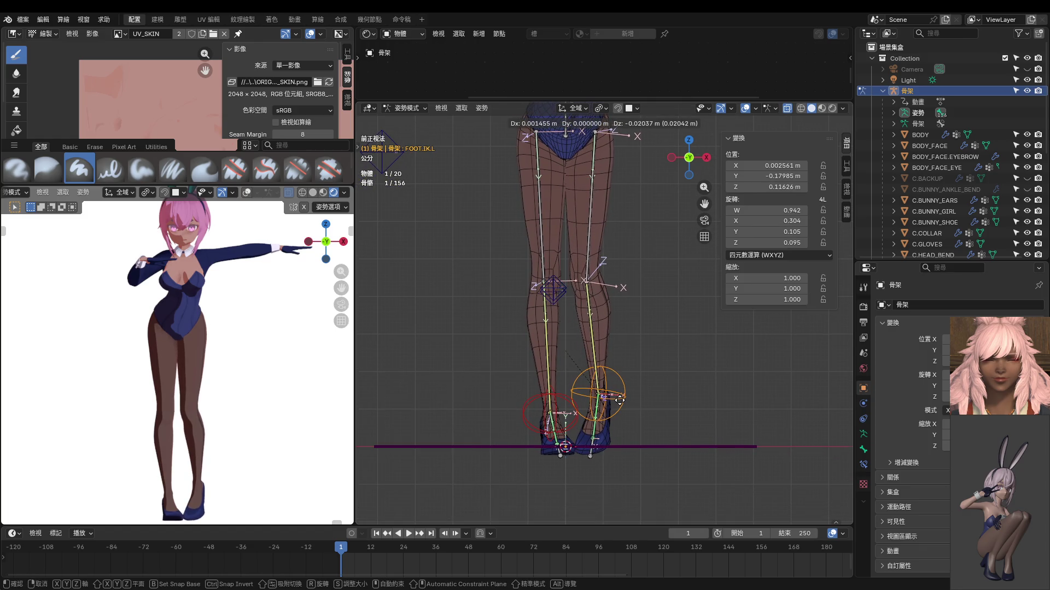
click(620, 402)
Step: Twist the SPINE a further 12.4° in right view, then leave posing and select the C.TAIL sphere
key(KP_3)
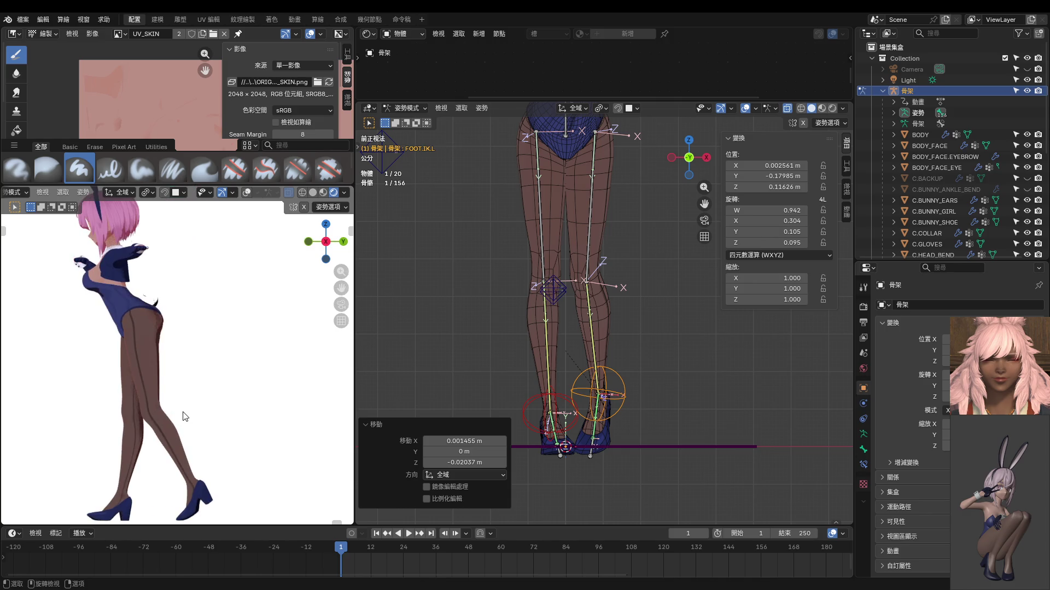
scroll(255, 337, up, 2)
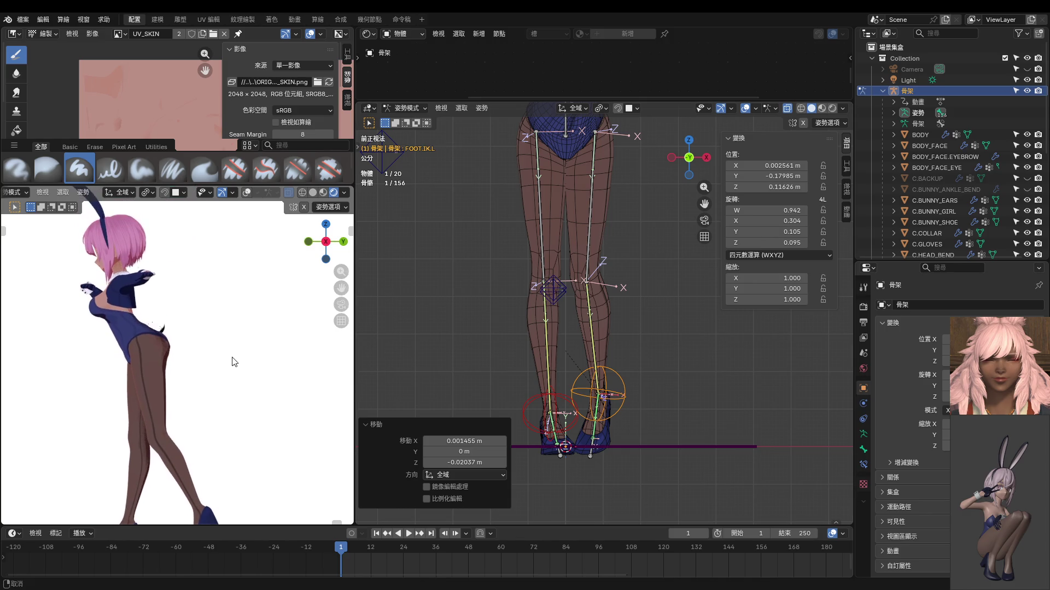
shift+middle_drag(238, 324, 237, 348)
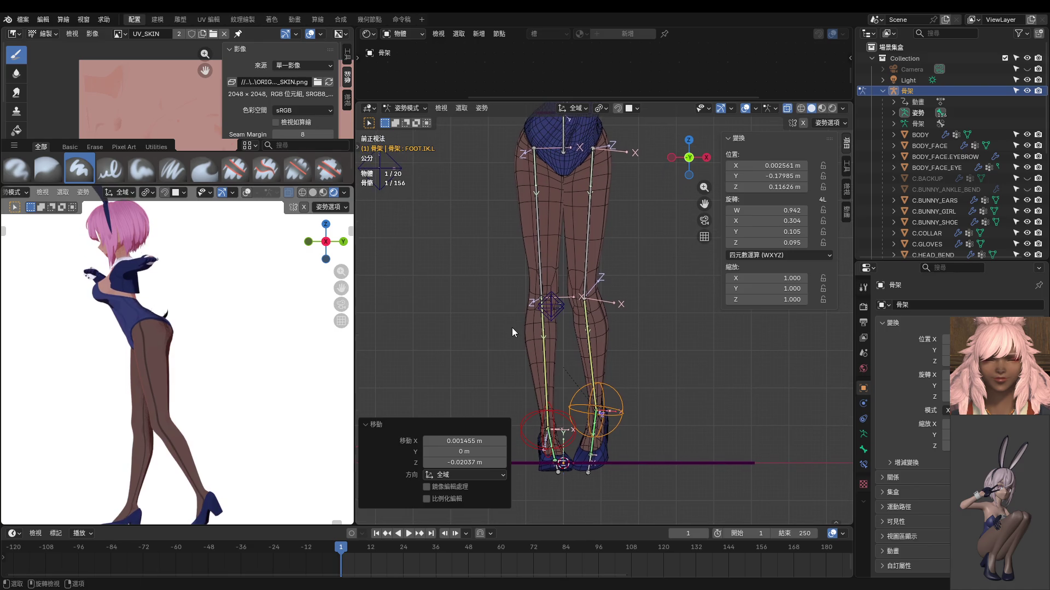
key(KP_3)
click(580, 250)
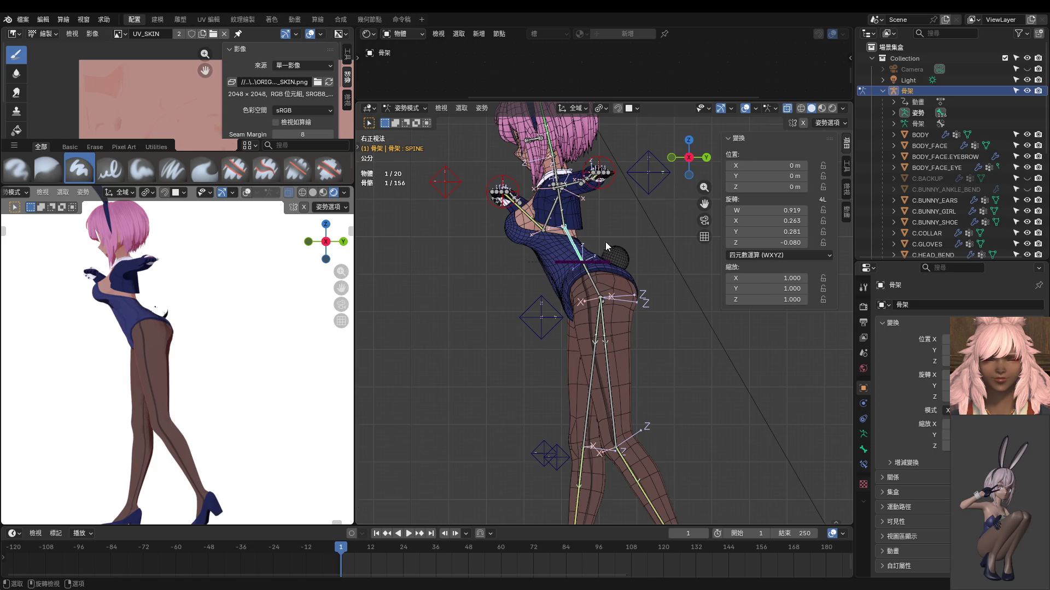
key(r)
click(643, 250)
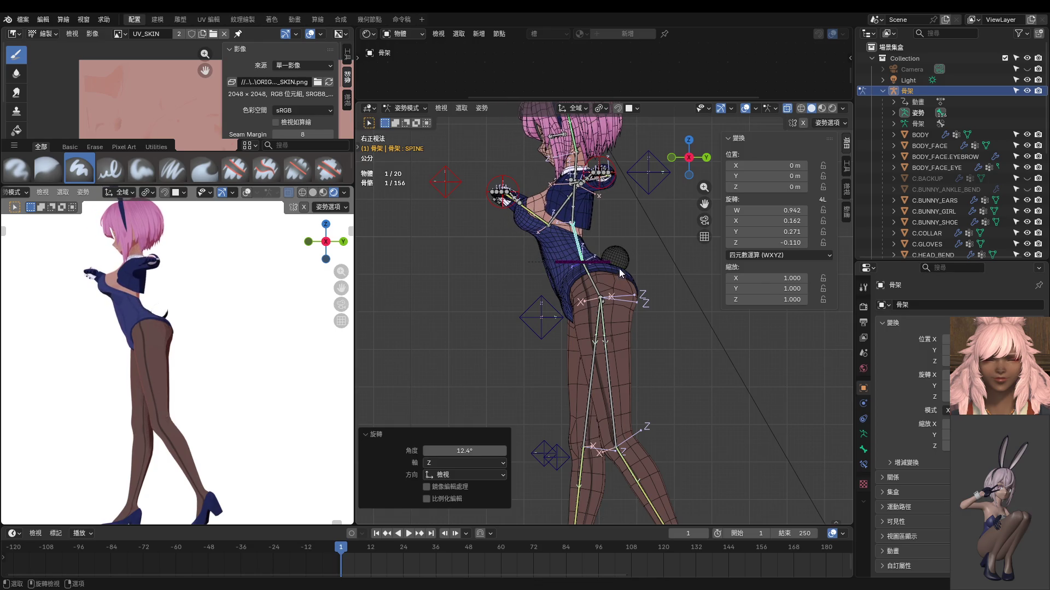
scroll(558, 288, down, 3)
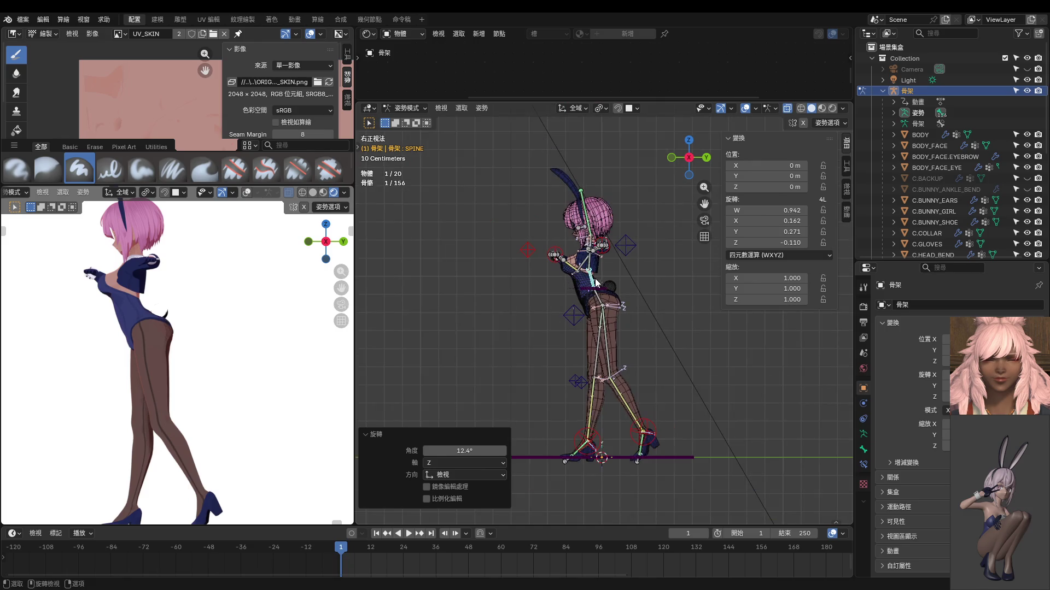
scroll(594, 285, up, 2)
click(615, 276)
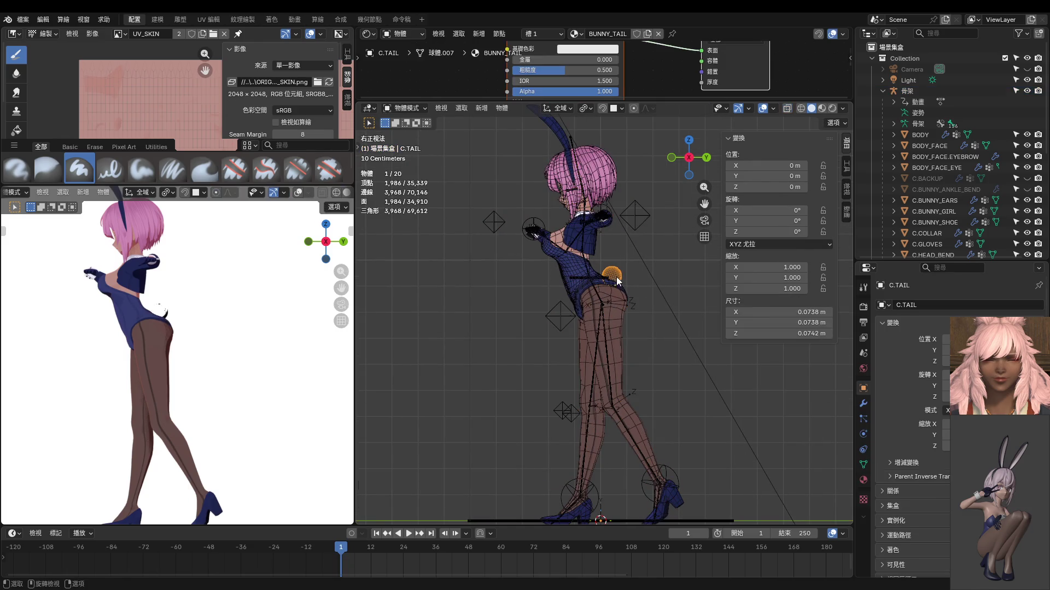
Step: Paste a node group into the tail material and darken the Principled BSDF base colour toward black
drag(645, 106, 645, 344)
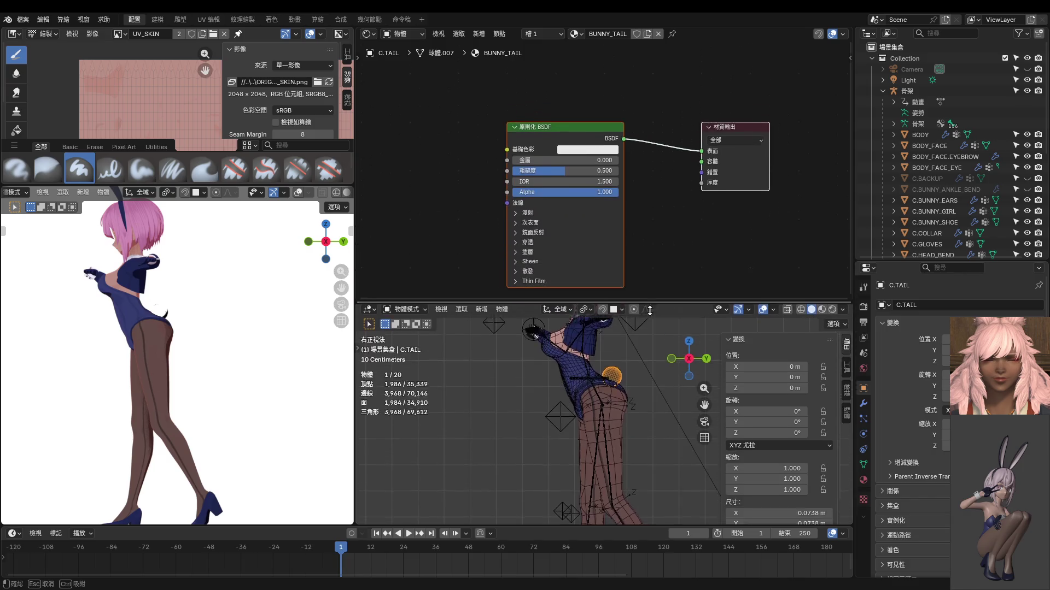
scroll(624, 224, down, 2)
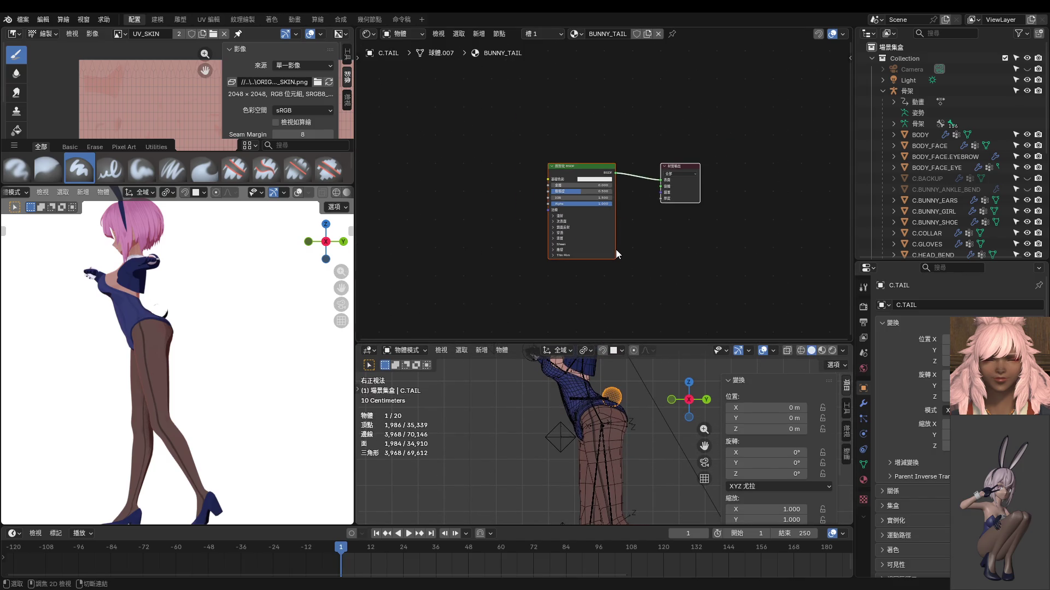
key(ctrl+v)
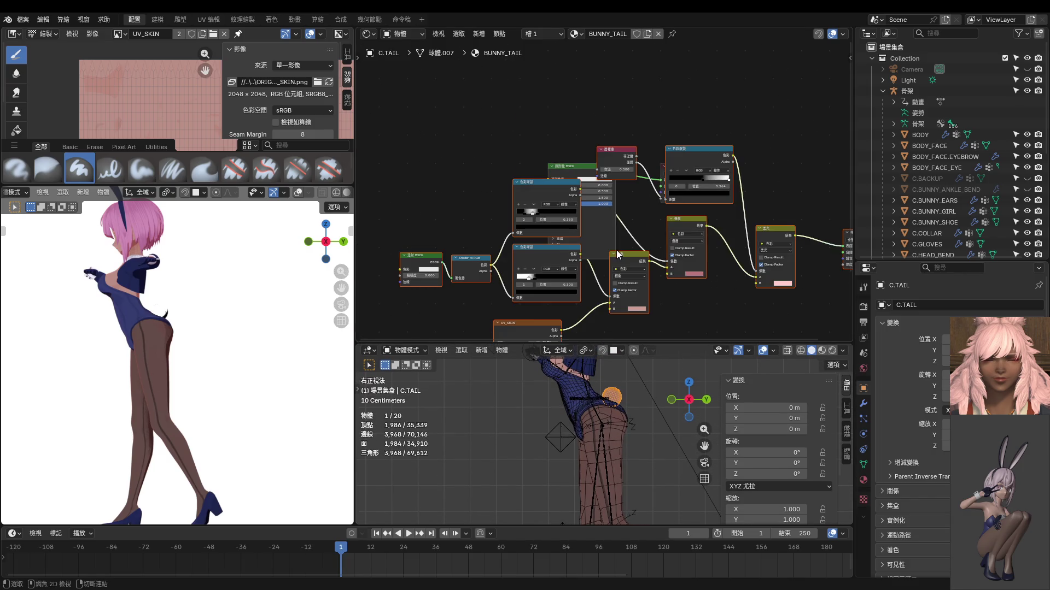
middle_drag(659, 238, 667, 264)
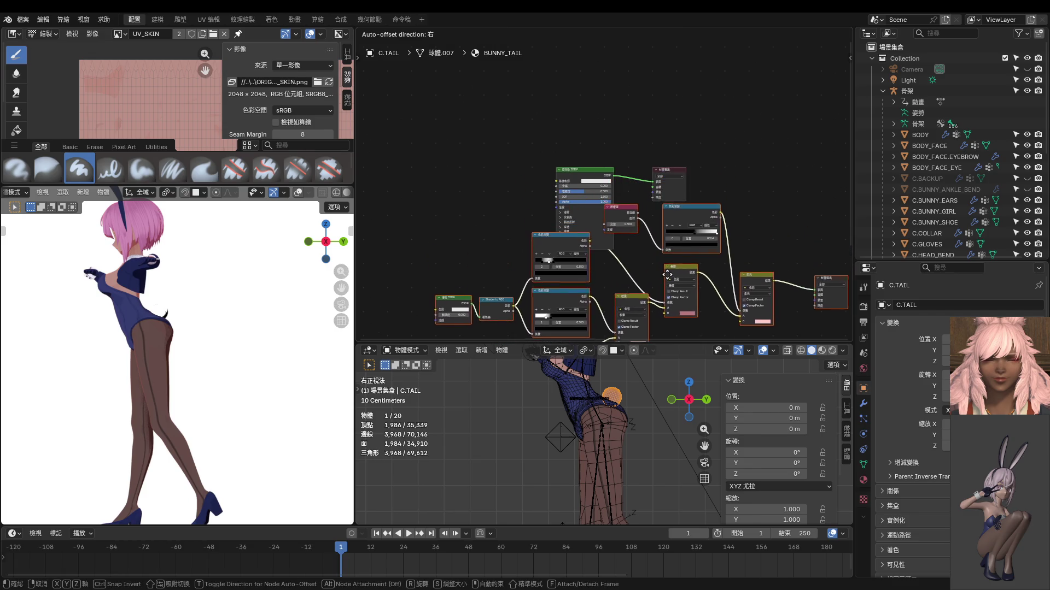
click(591, 172)
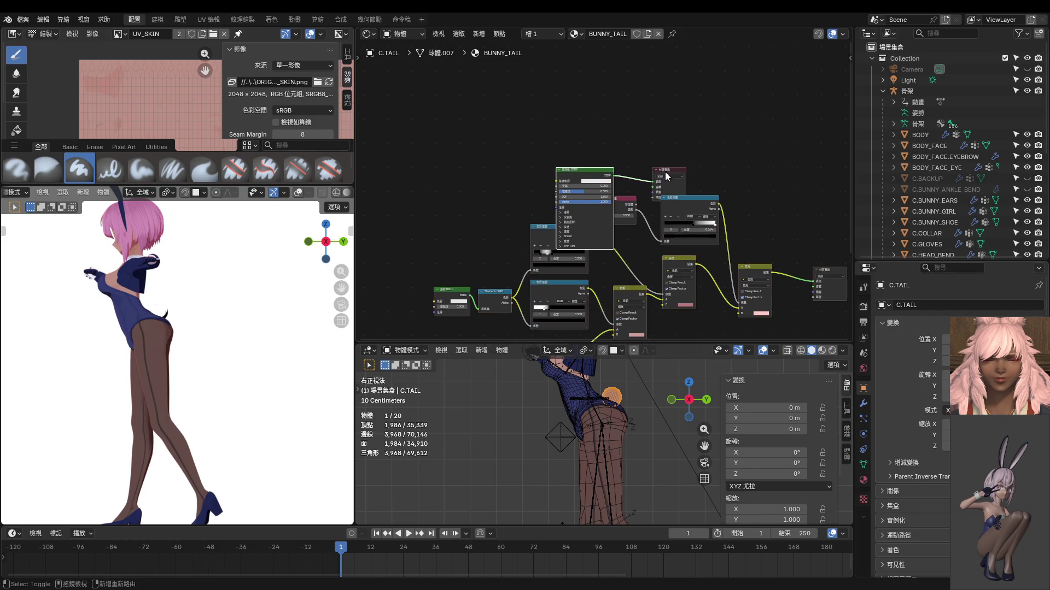
shift+click(666, 172)
scroll(639, 187, up, 1)
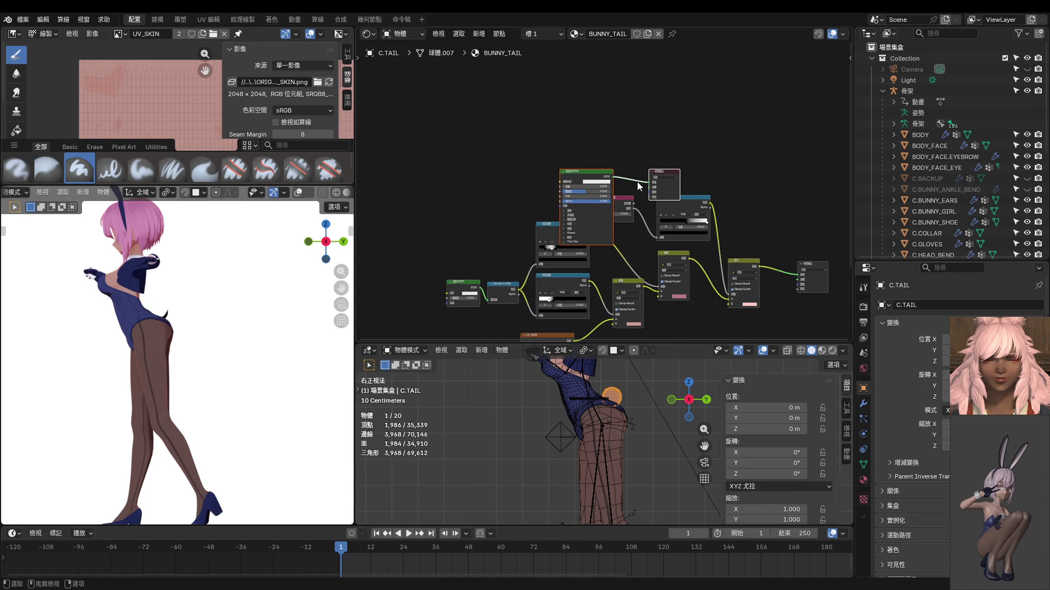
click(591, 184)
drag(625, 150, 626, 130)
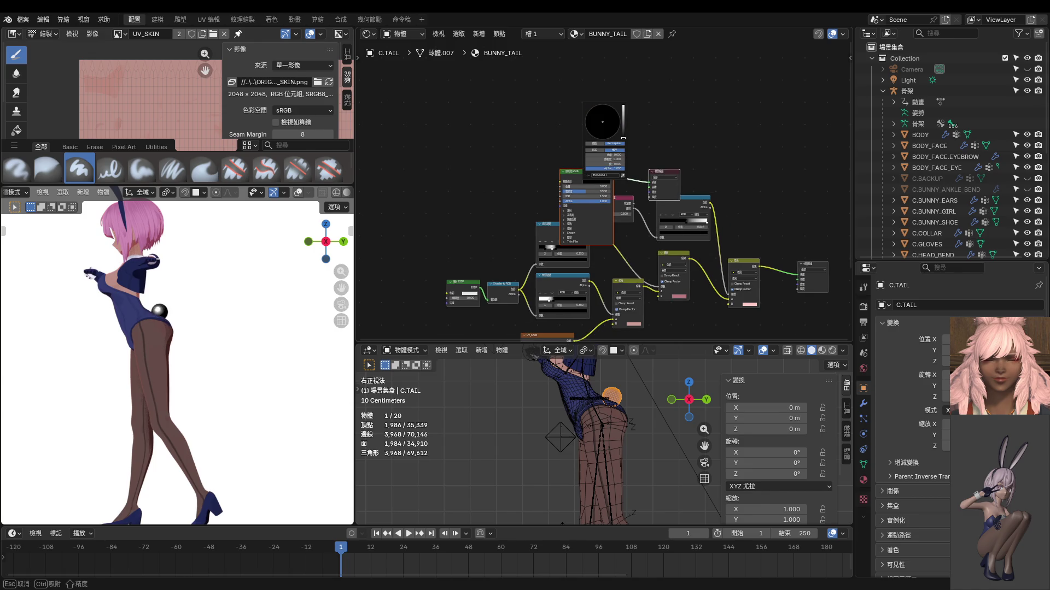
mouse_move(205, 303)
middle_down()
mouse_move(163, 326)
mouse_move(148, 311)
middle_up()
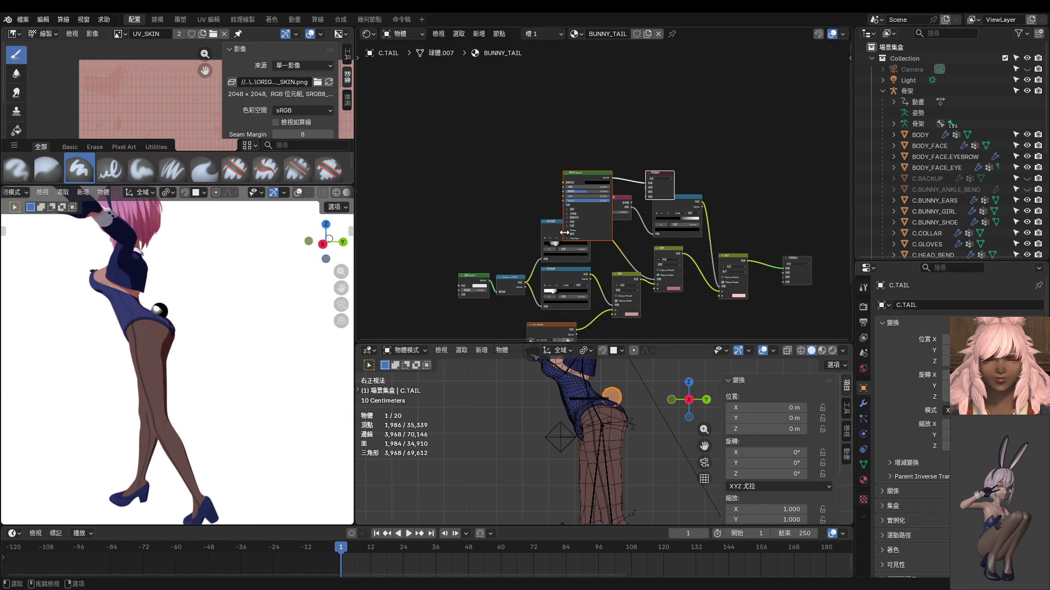
shift+middle_drag(574, 230, 530, 157)
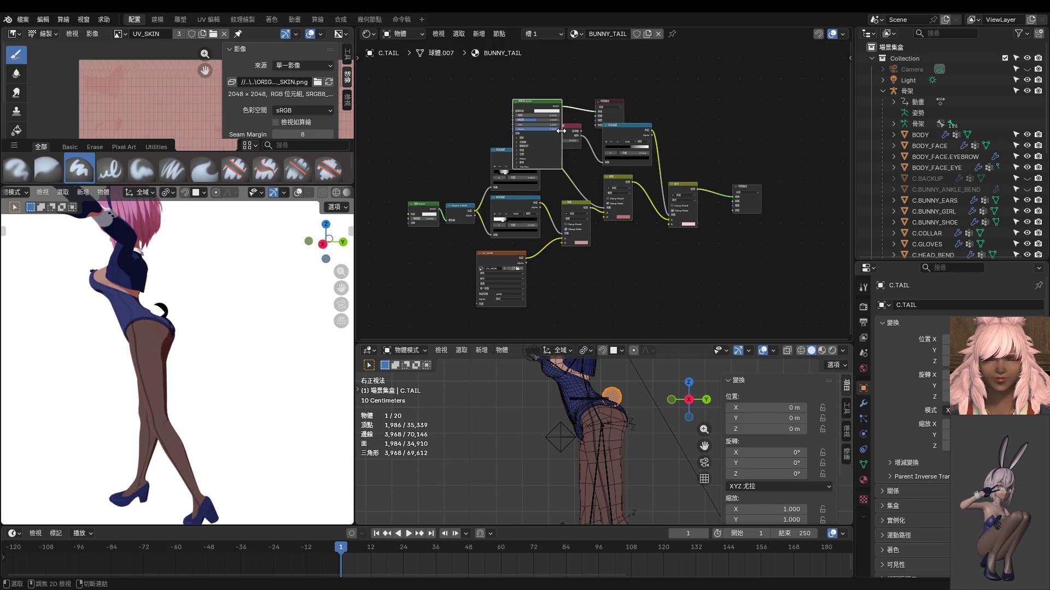
Step: Set the simplified BSDF's base colour value to 0 so the tail renders black
middle_drag(563, 164, 560, 132)
click(554, 97)
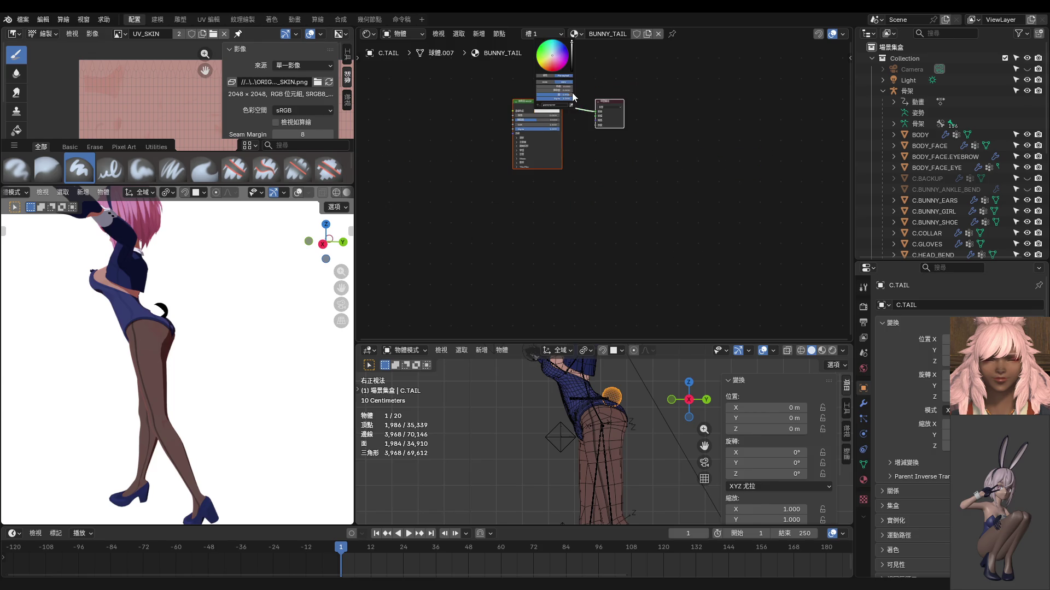
drag(573, 46, 572, 73)
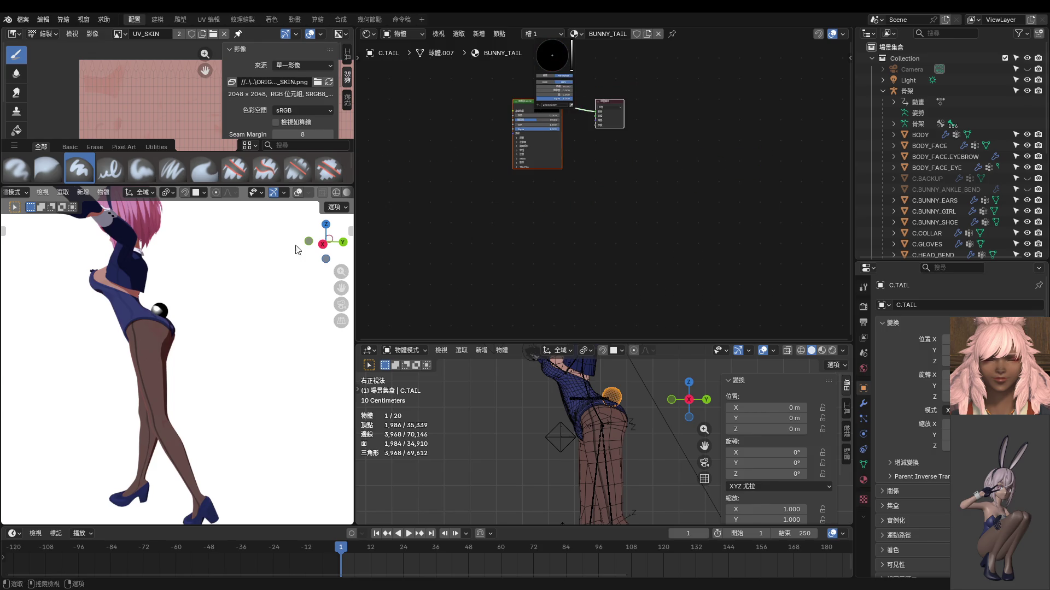
middle_drag(246, 287, 157, 339)
scroll(522, 387, down, 2)
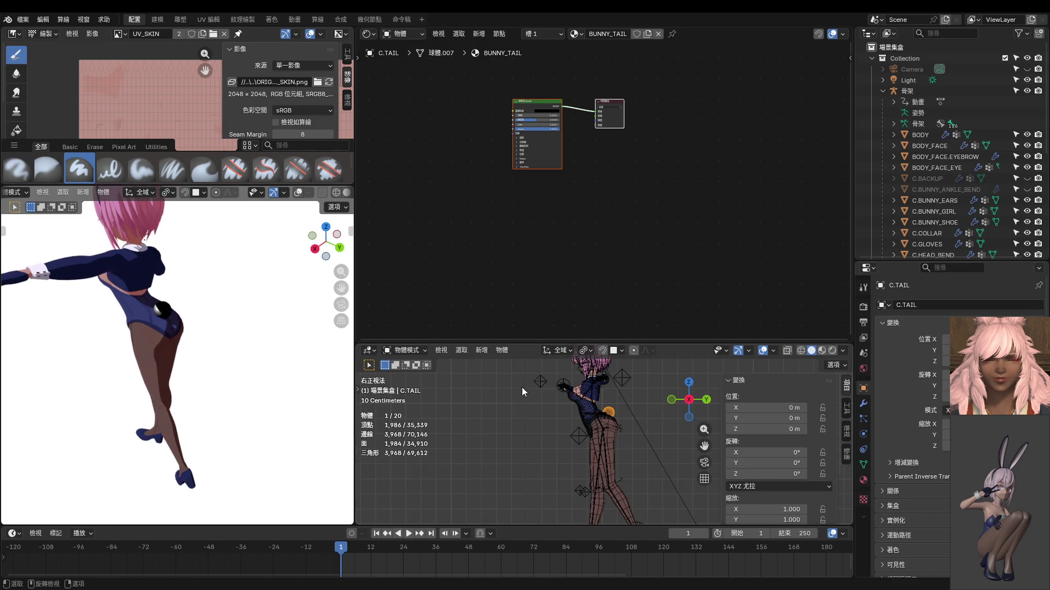
Step: Return to Object Mode and select the sun light to show its properties
key(ctrl+Tab)
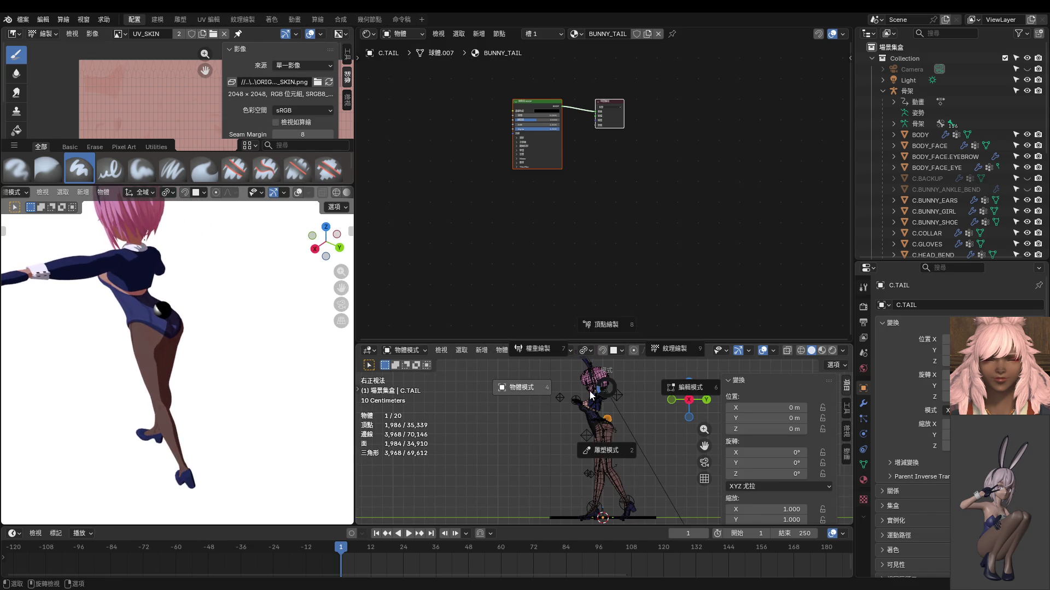
click(522, 388)
click(584, 378)
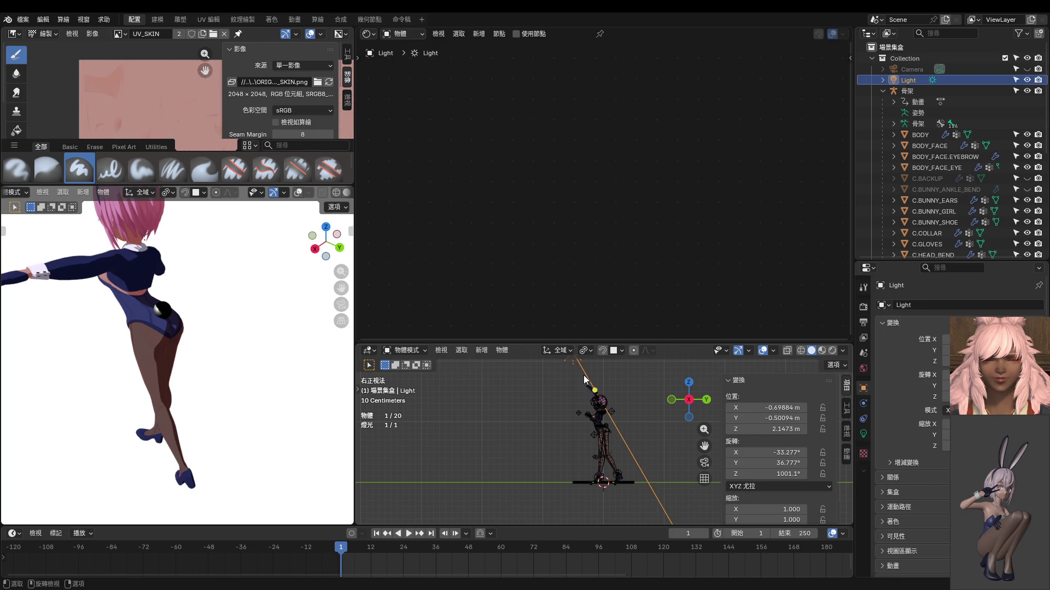
Step: Rotate the sun light about the Z axis to roughly 1001.1°
key(z)
click(603, 381)
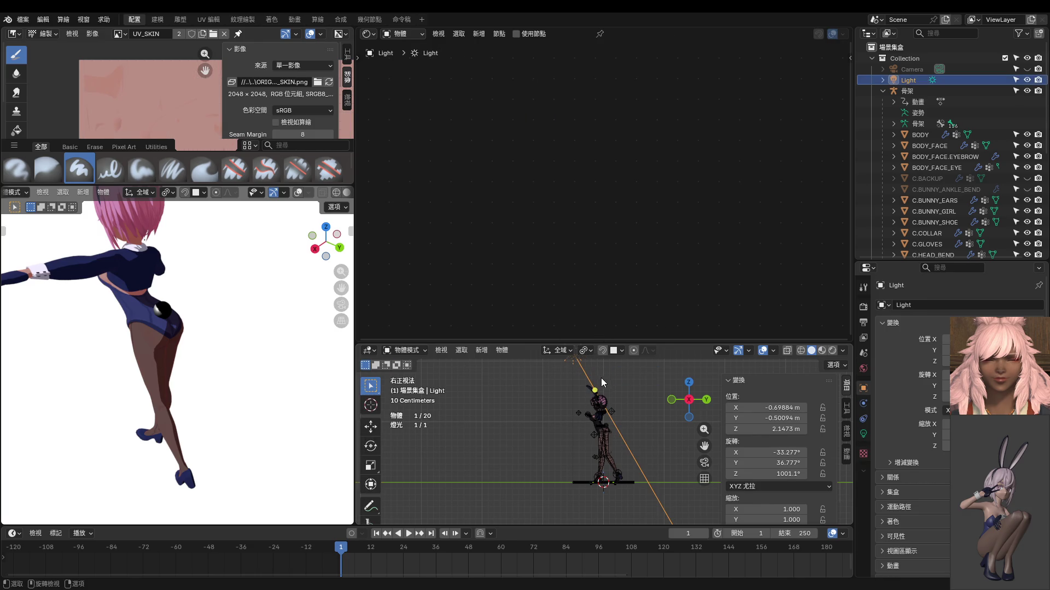
key(r)
key(z)
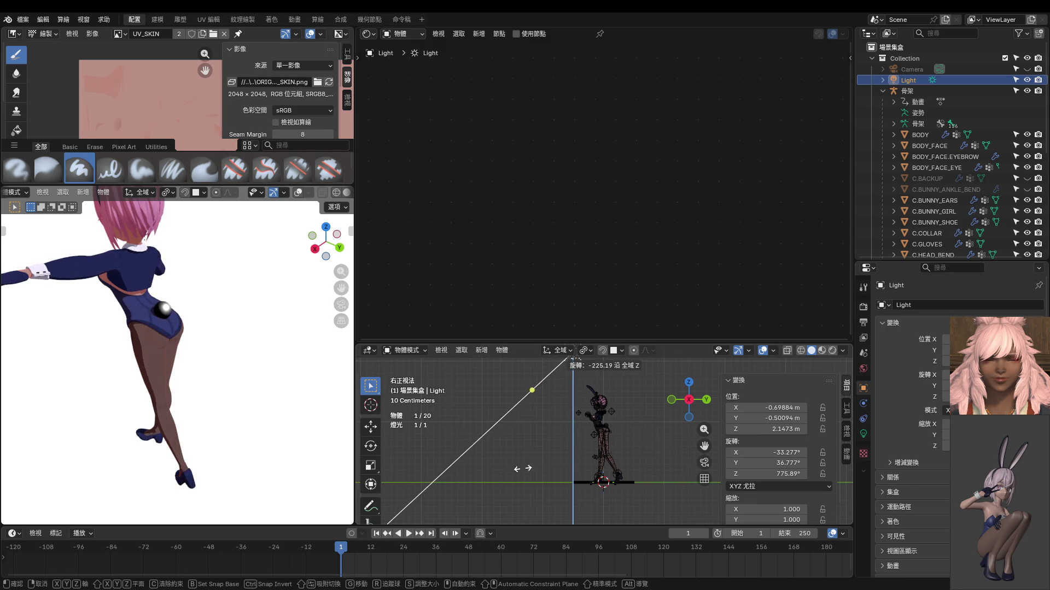
click(577, 361)
Step: Enlarge the main 3D viewport and frame the character's legs
mouse_move(575, 343)
mouse_down()
mouse_move(579, 92)
mouse_move(578, 133)
mouse_up()
mouse_move(234, 365)
middle_down()
mouse_move(327, 435)
mouse_move(267, 444)
middle_up()
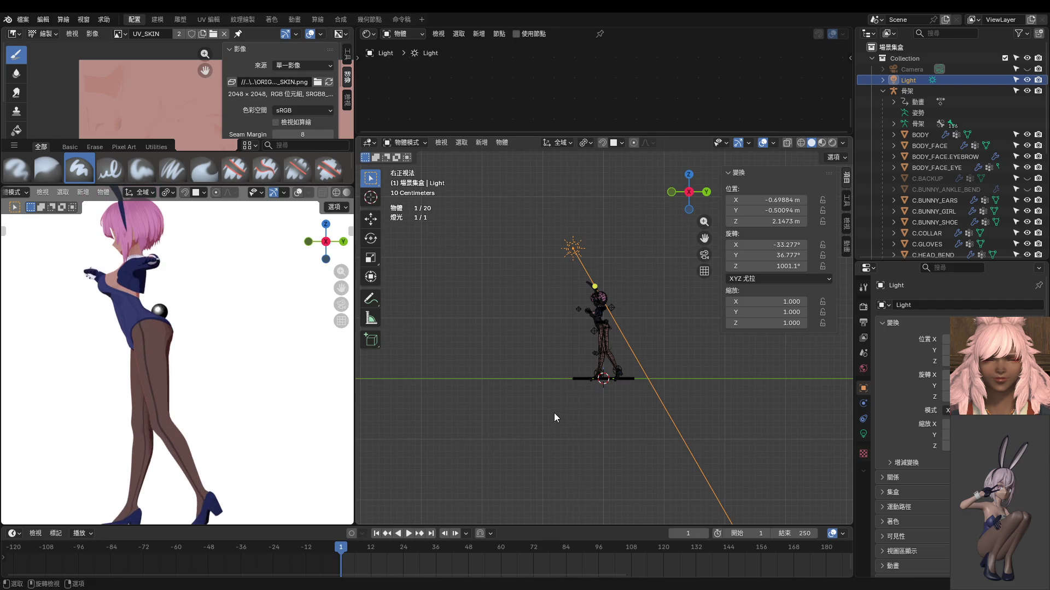
scroll(554, 413, up, 6)
shift+middle_drag(608, 377, 677, 455)
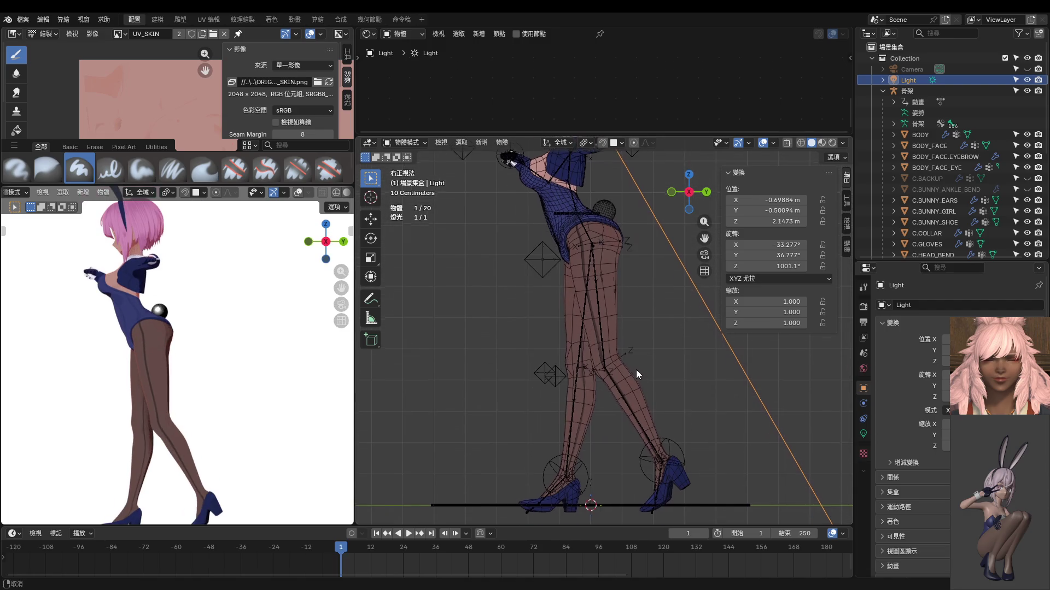
Step: Enter Pose Mode and step the FOOT.IK bone back, turn it and nudge its position
click(674, 454)
key(ctrl+Tab)
click(758, 452)
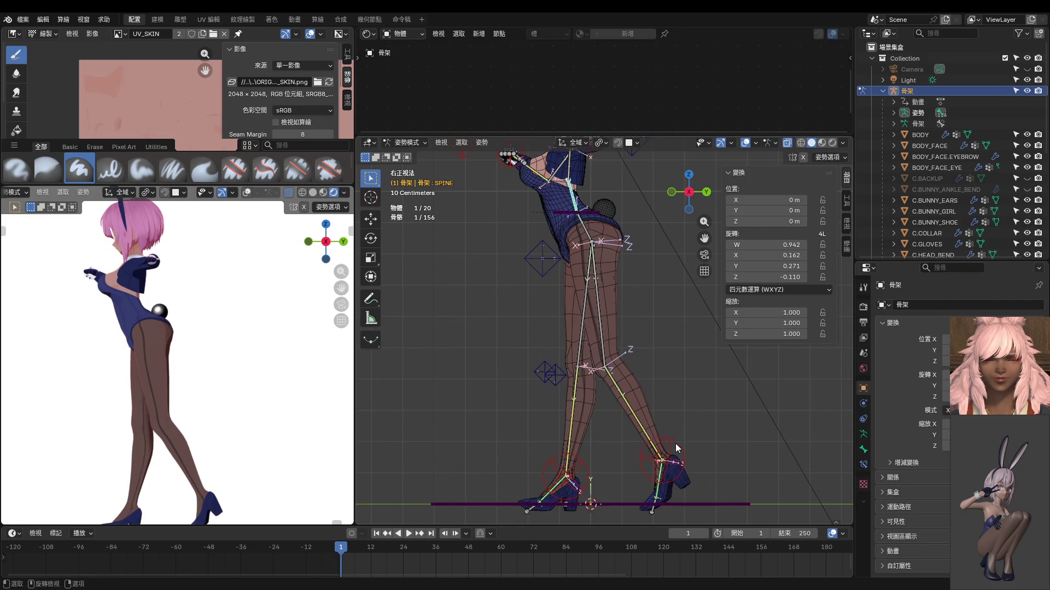
click(677, 448)
key(g)
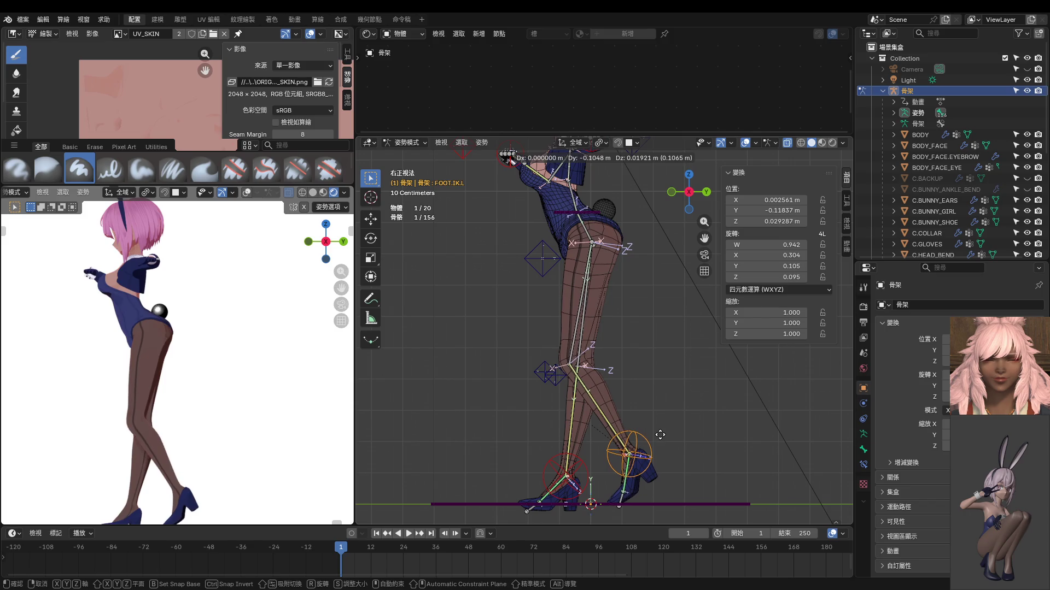
click(656, 431)
key(r)
click(655, 433)
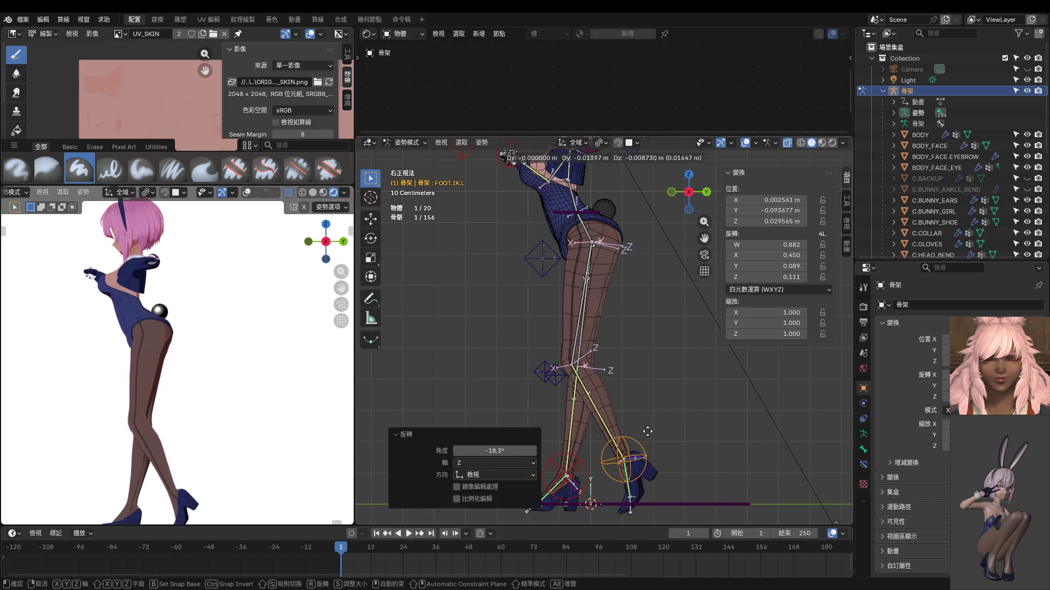
key(g)
click(646, 434)
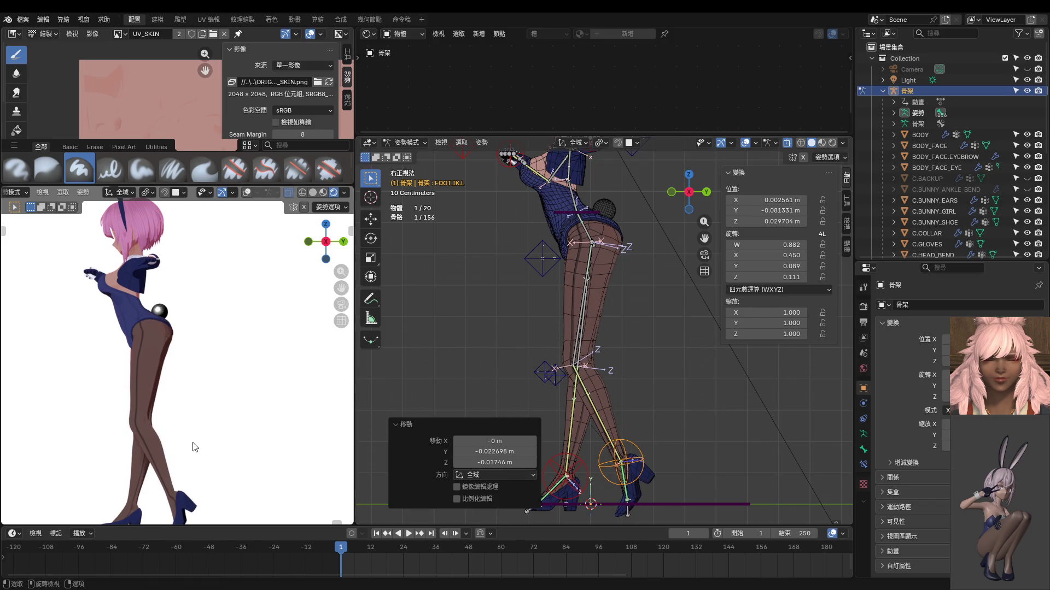
scroll(195, 447, down, 2)
scroll(568, 338, down, 3)
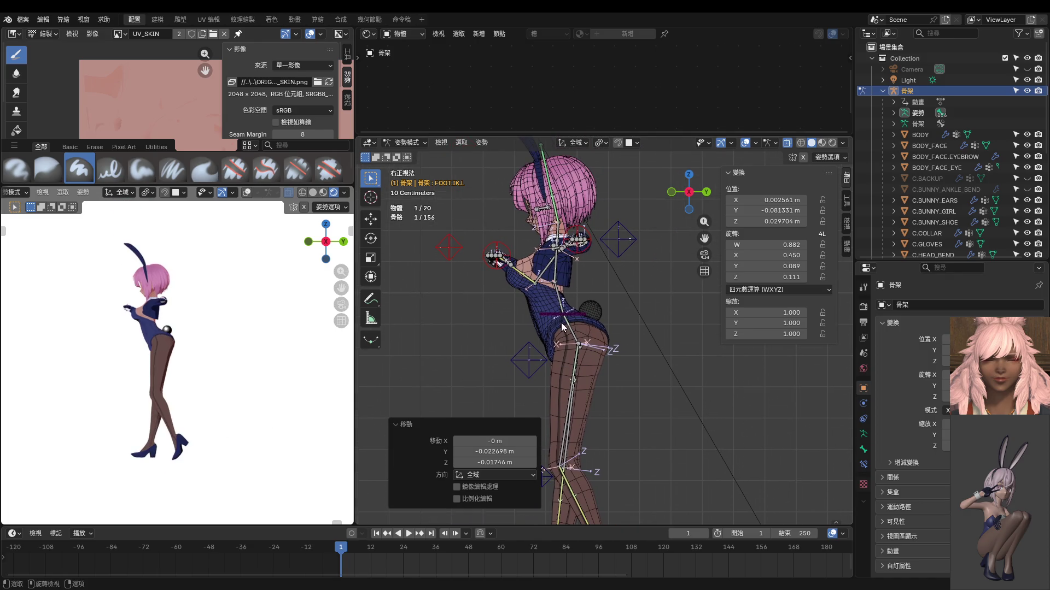
Step: Rotate the HIPS bone and lower the TORSO bone
click(563, 325)
key(r)
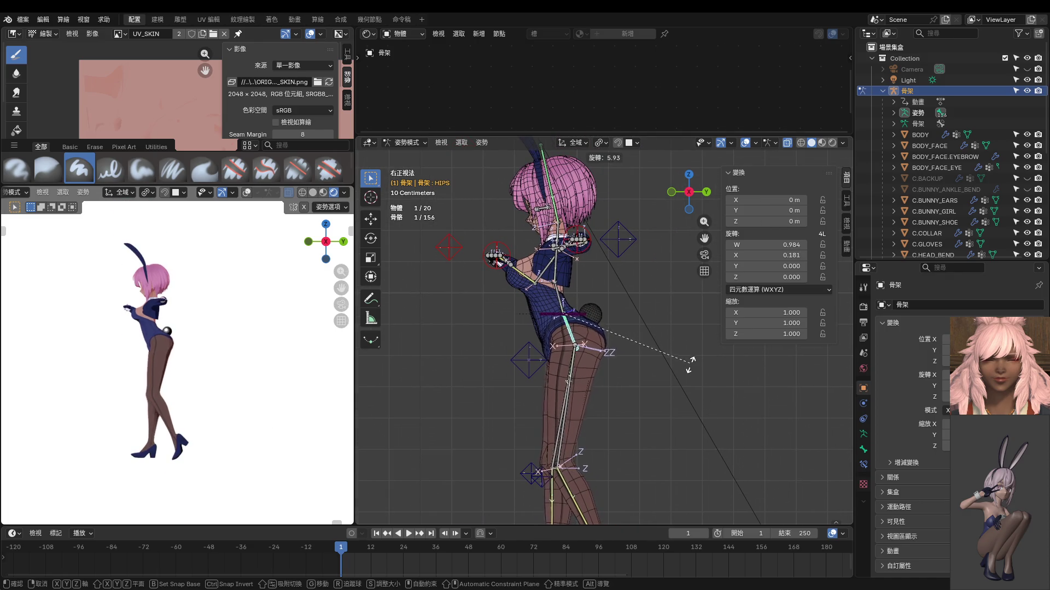
click(691, 367)
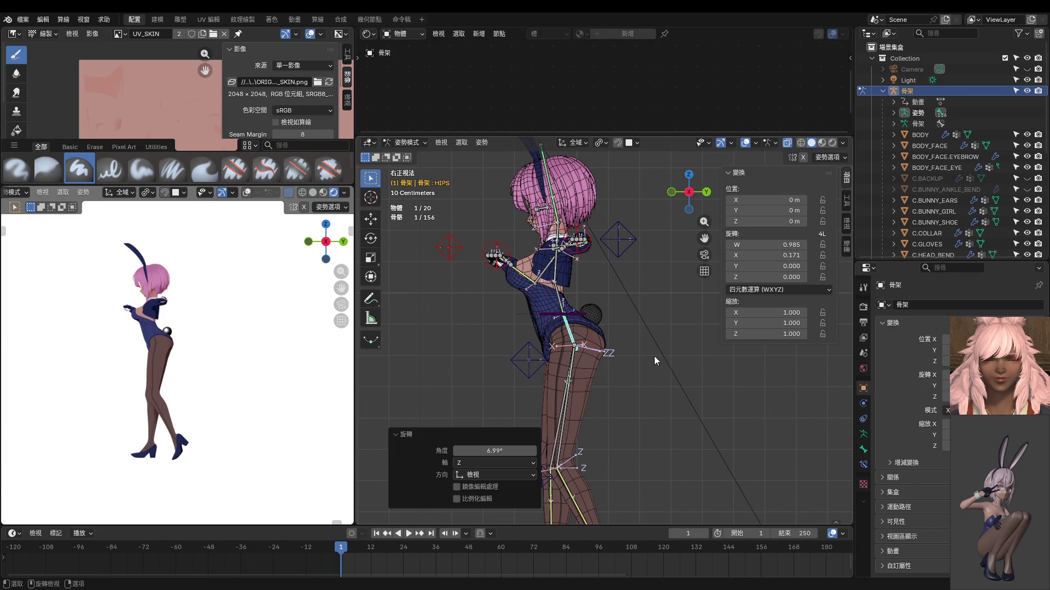
click(578, 318)
key(g)
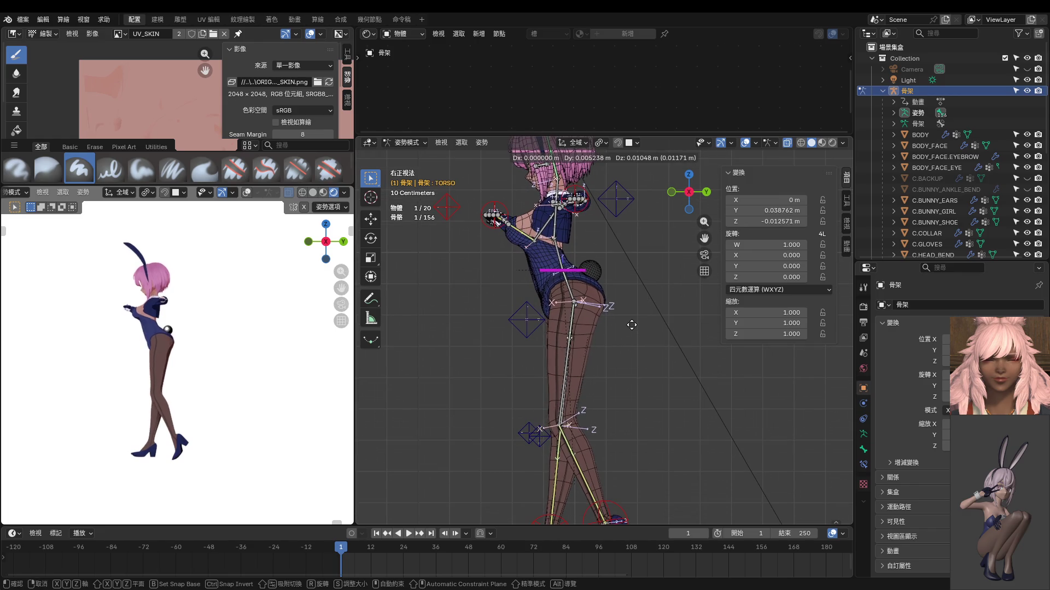
click(630, 327)
Step: From the front orthographic view, slightly rotate the RIBS and SPINE bones
shift+middle_drag(587, 397, 586, 299)
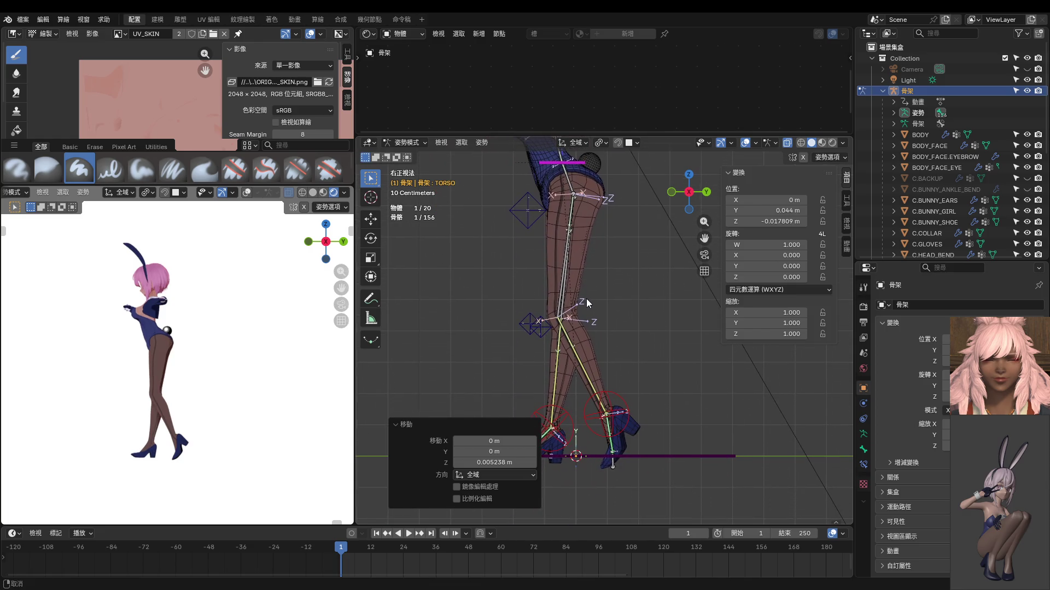
key(KP_1)
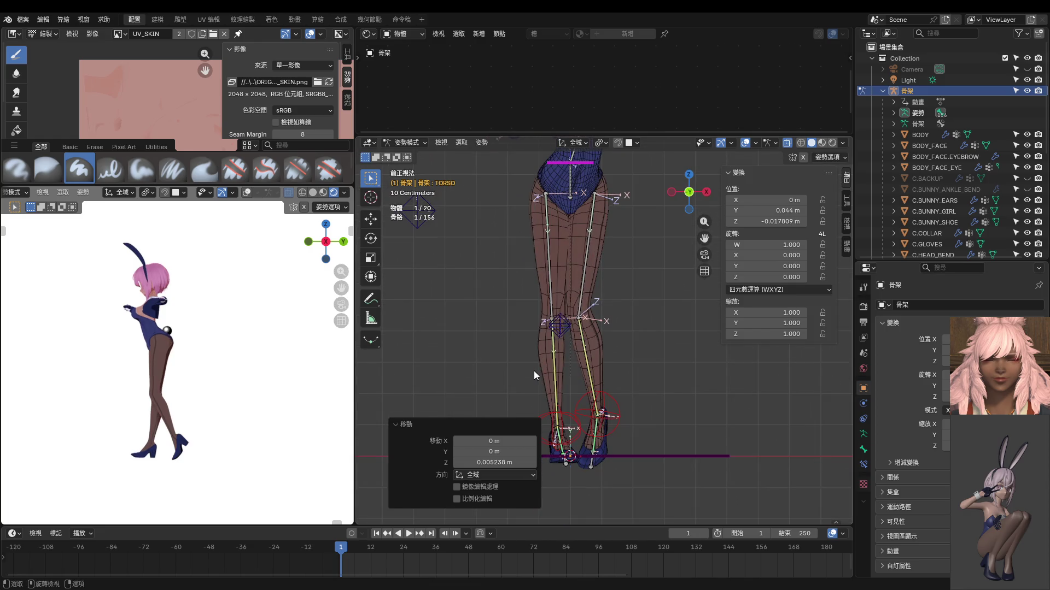
shift+middle_drag(534, 371, 564, 410)
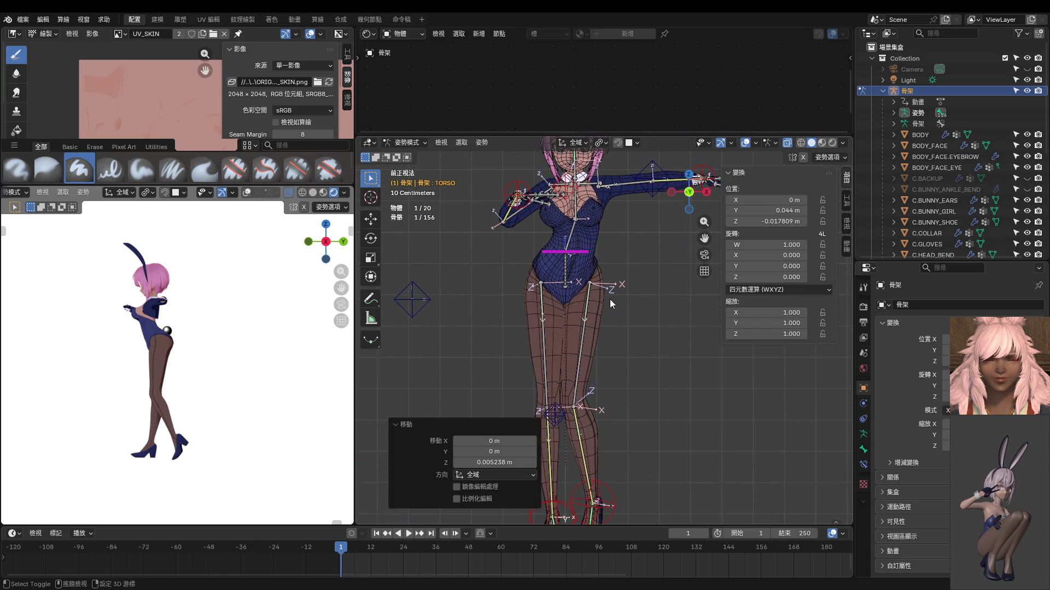
shift+middle_drag(611, 301, 612, 360)
click(615, 246)
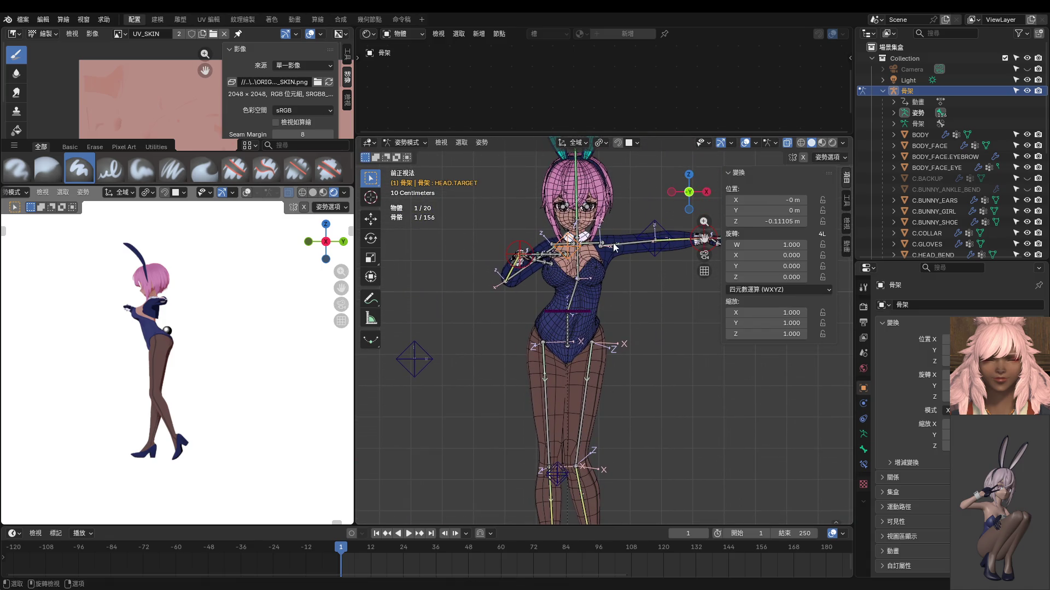
click(586, 255)
key(r)
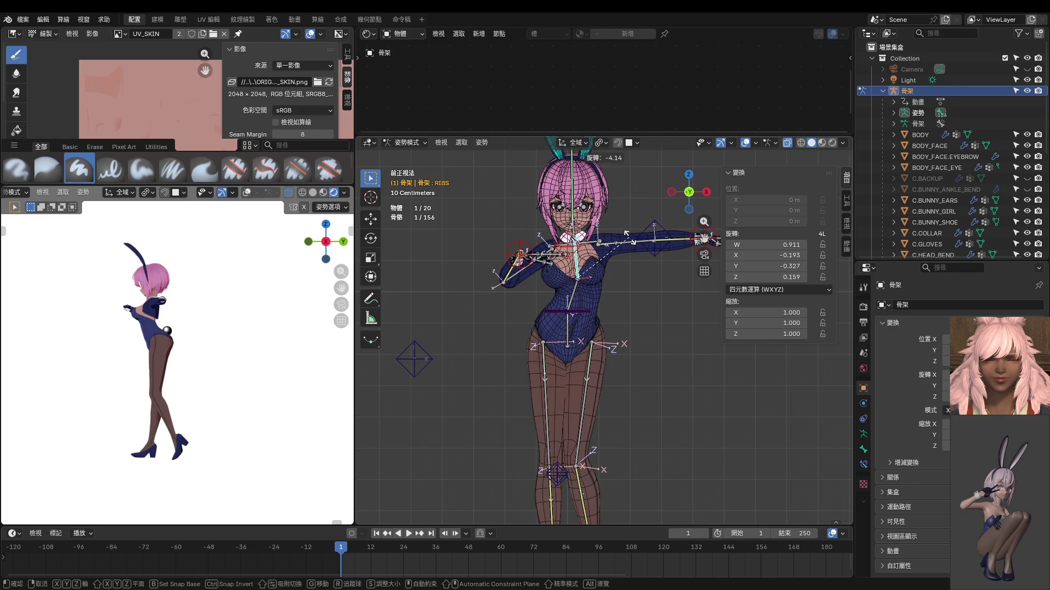
click(586, 294)
click(577, 271)
key(r)
click(586, 279)
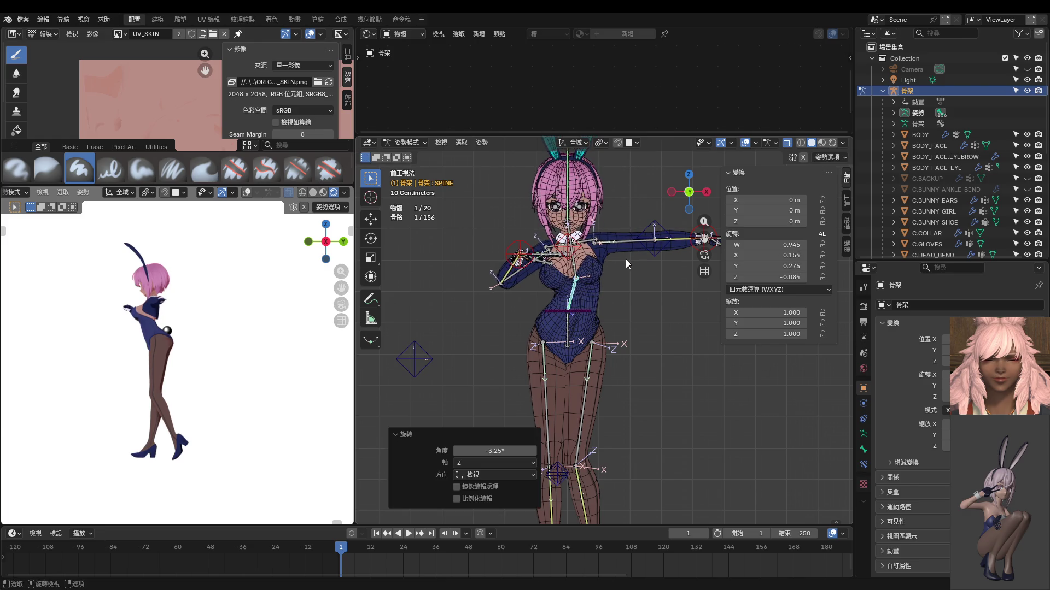
Step: Select the left hand IK bone and start moving it
shift+middle_drag(656, 246, 656, 300)
click(660, 285)
key(g)
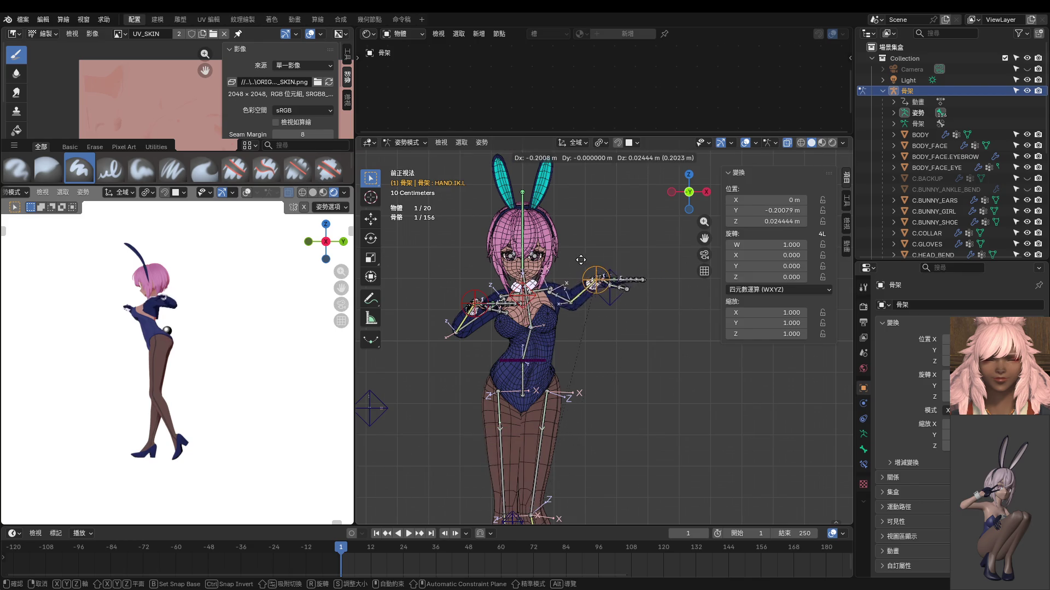
Step: Raise HAND.IK.L near the face and rotate it about Z
click(607, 287)
mouse_move(574, 328)
middle_down()
mouse_move(493, 344)
mouse_move(534, 246)
middle_up()
key(g)
click(427, 342)
key(r)
key(z)
click(402, 408)
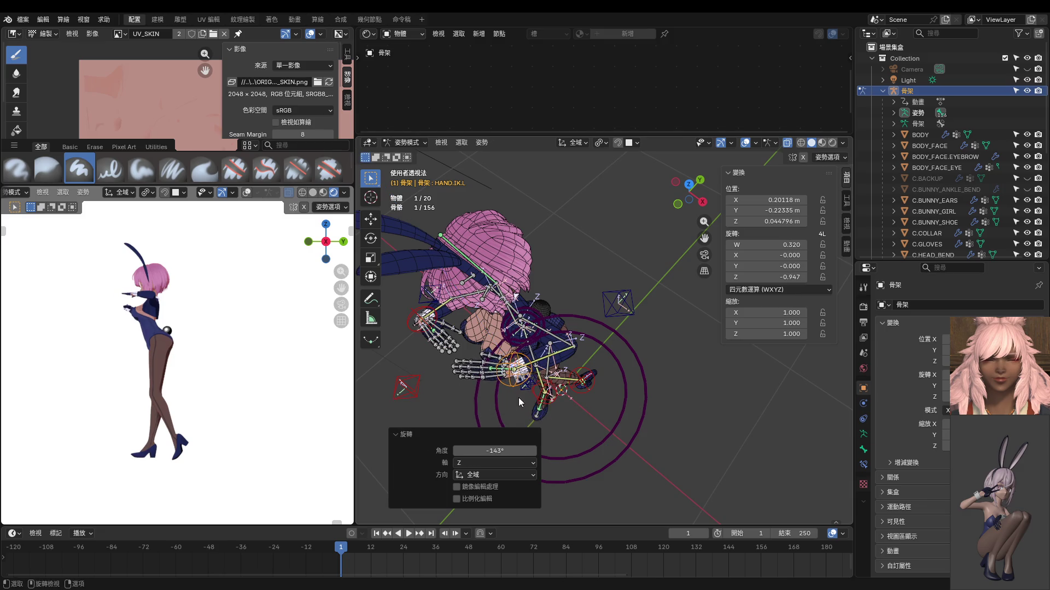
Step: Move the ELBOW.IK.L pole target so the elbow bends outward
middle_drag(533, 345, 591, 295)
click(614, 287)
key(g)
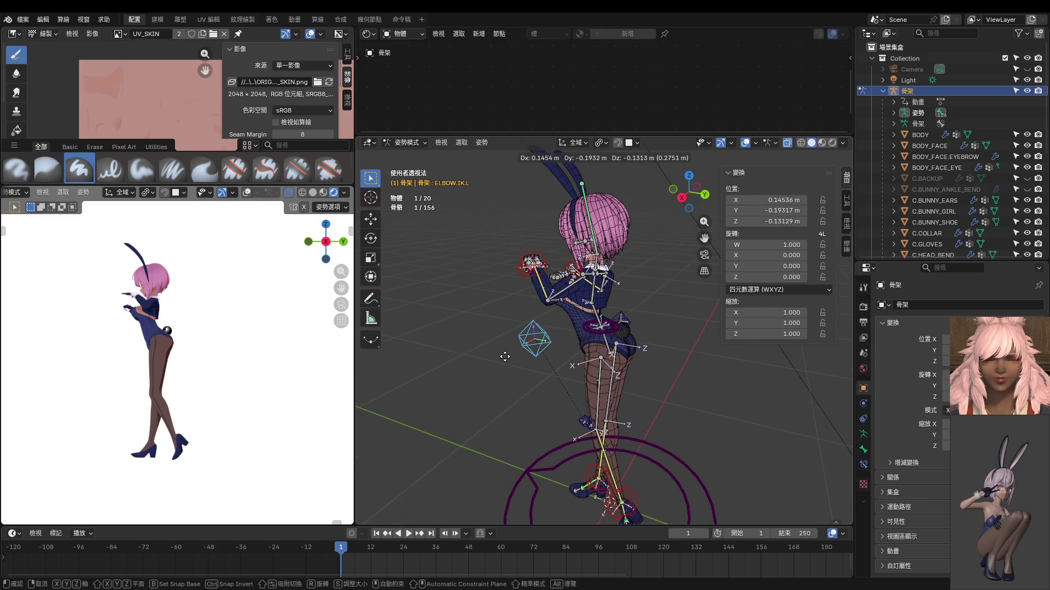
click(520, 345)
Step: Snap both views to front orthographic and start rotating the HIPS bone about -9°
mouse_move(49, 352)
middle_down()
mouse_move(16, 361)
mouse_move(282, 385)
middle_up()
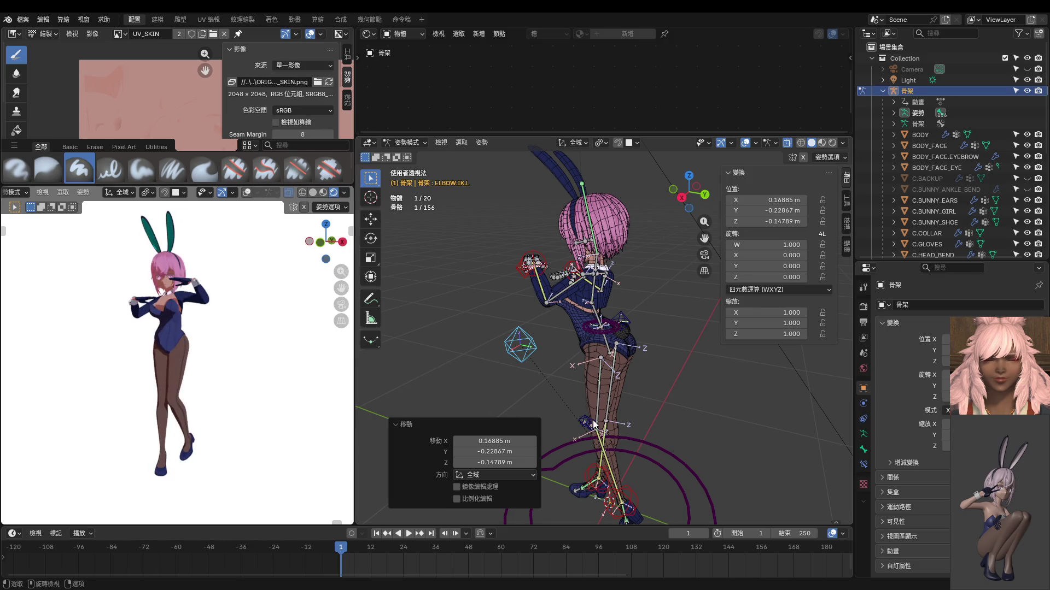
key(KP_1)
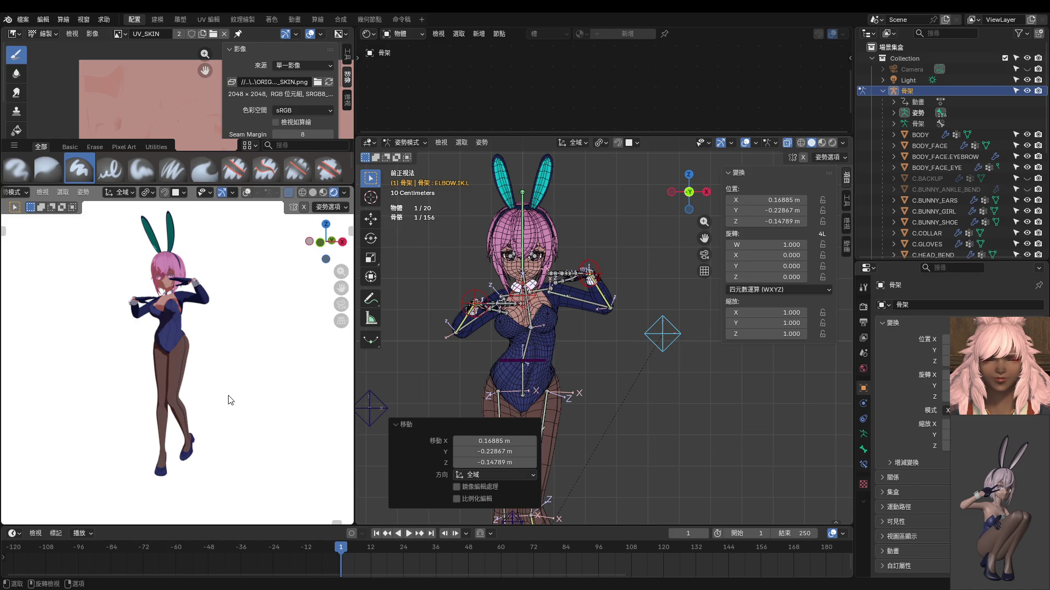
key(KP_1)
shift+middle_drag(398, 401, 500, 332)
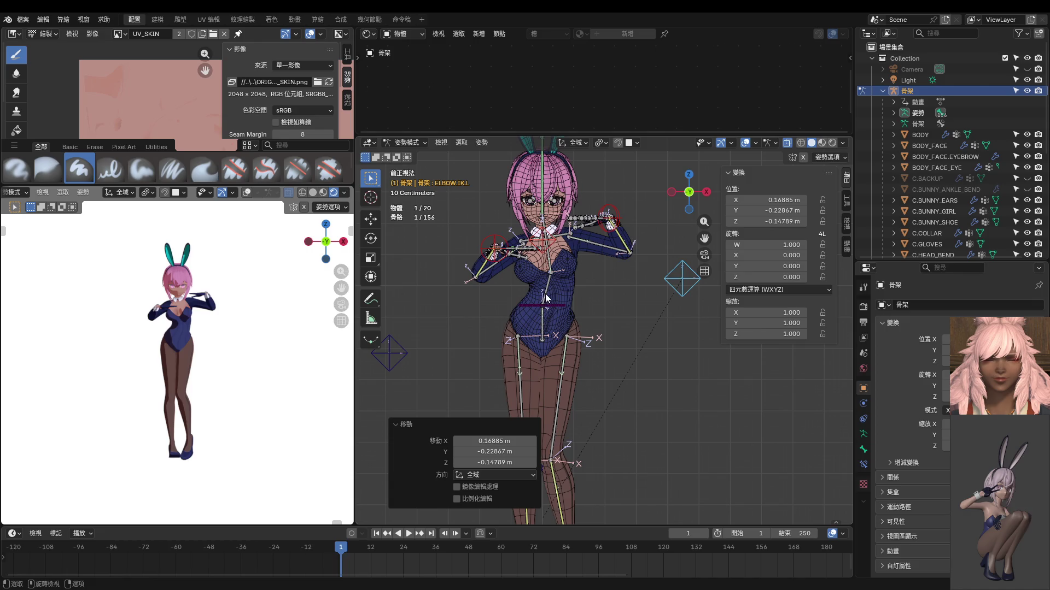
click(545, 311)
key(r)
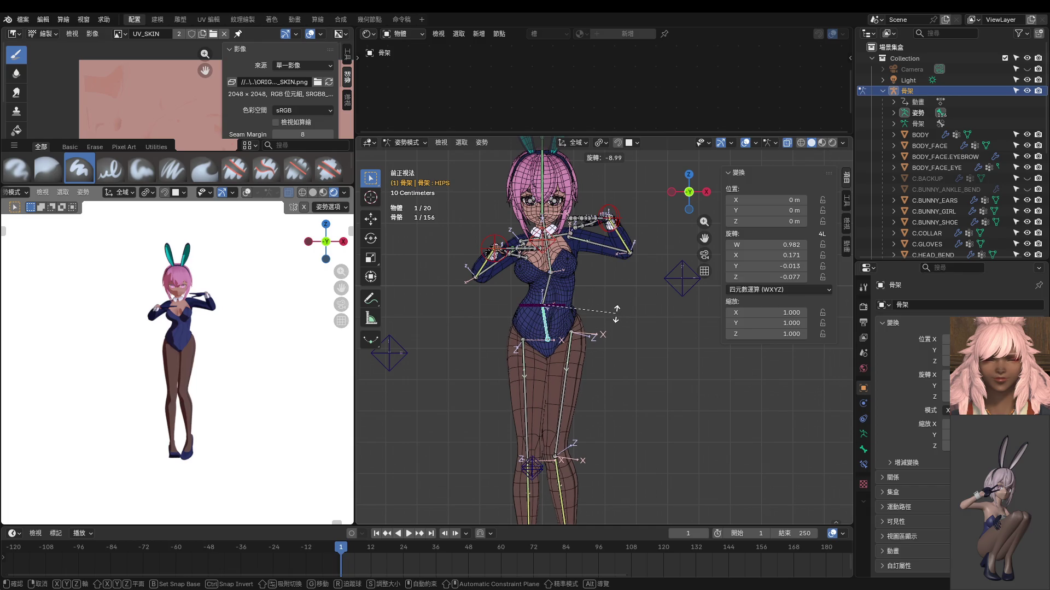
Step: Confirm the hips rotation, then rotate the RIBS and twist the SPINE about -9.8°
click(616, 312)
click(547, 286)
key(r)
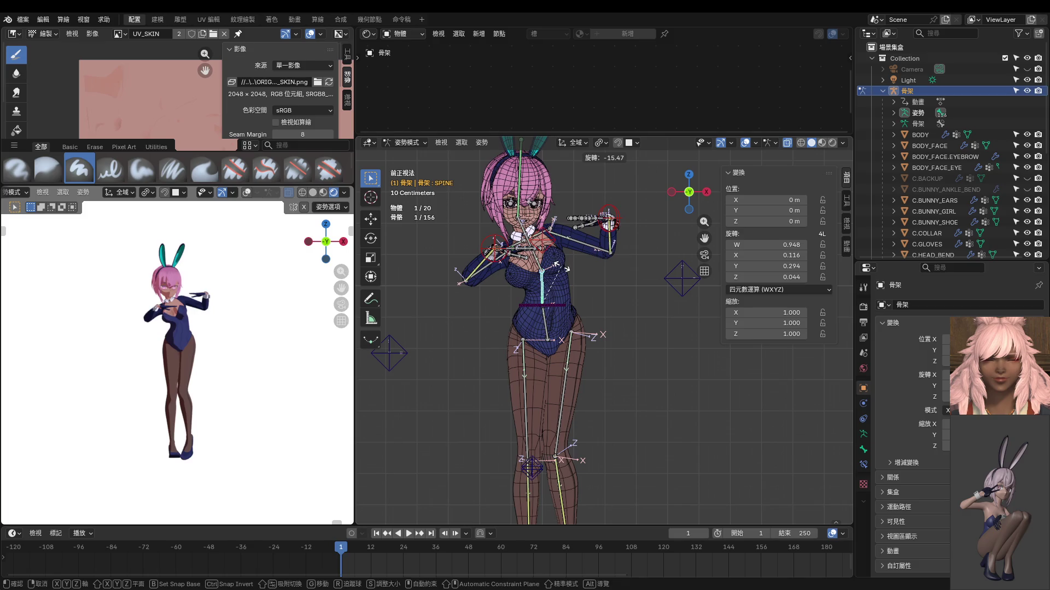
click(604, 274)
click(596, 319)
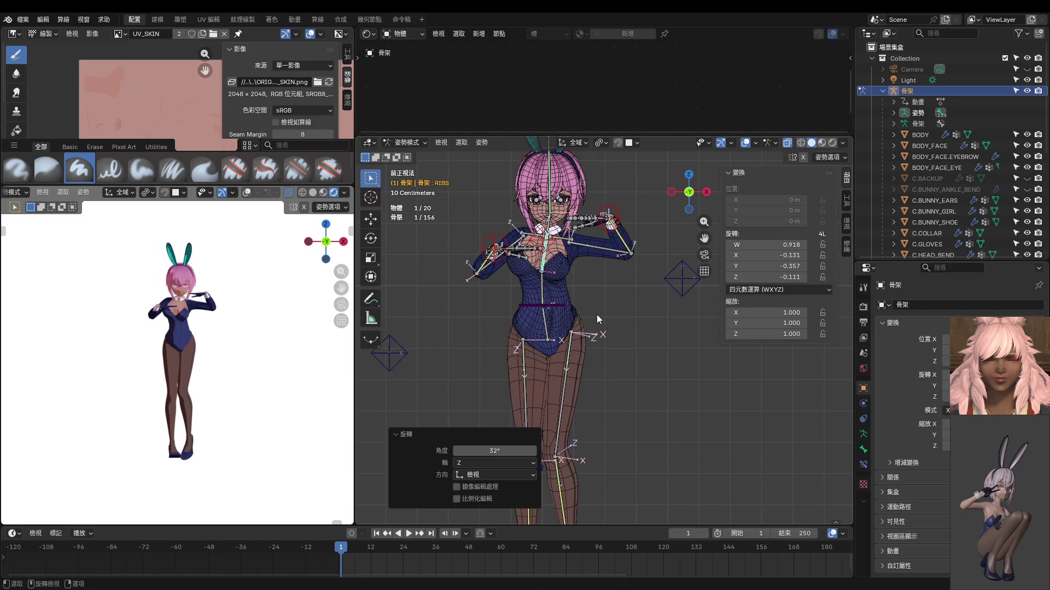
click(546, 285)
key(r)
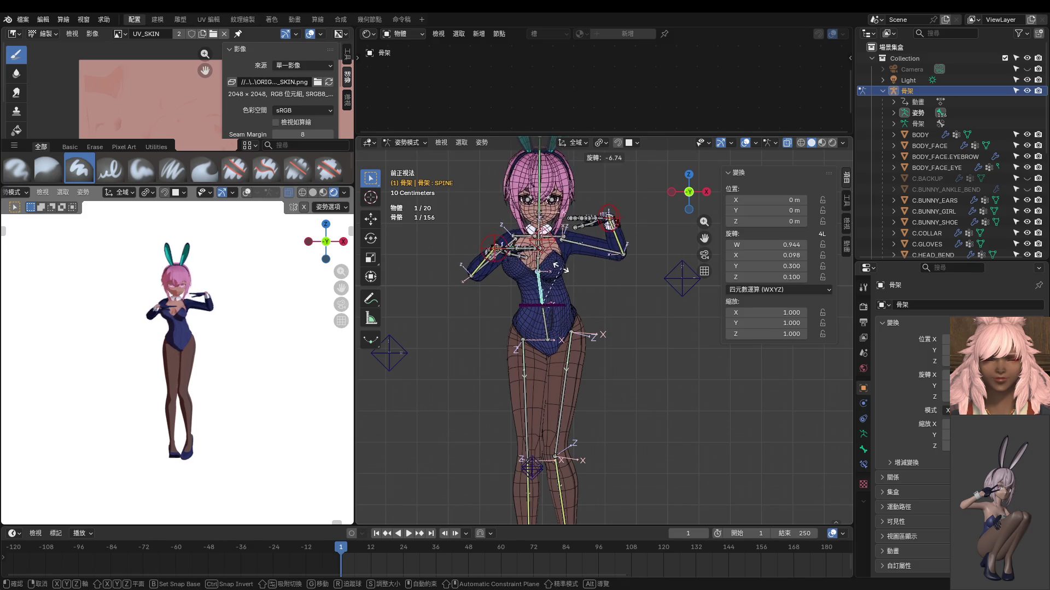
click(590, 293)
Step: From the right orthographic view nudge the spine rotation further, then view the rig from the front
middle_drag(590, 293, 462, 310)
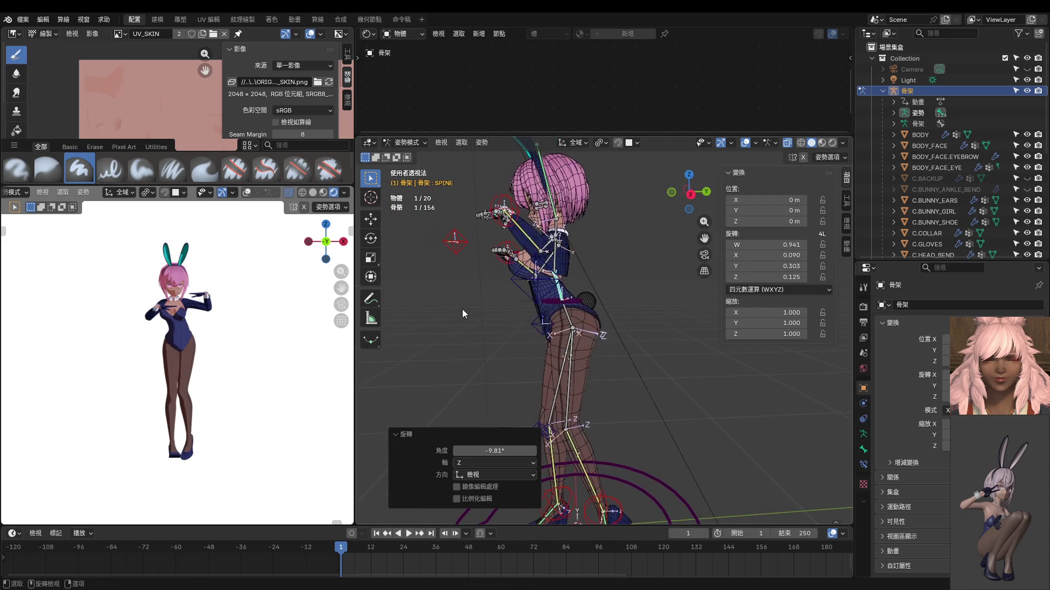
key(KP_3)
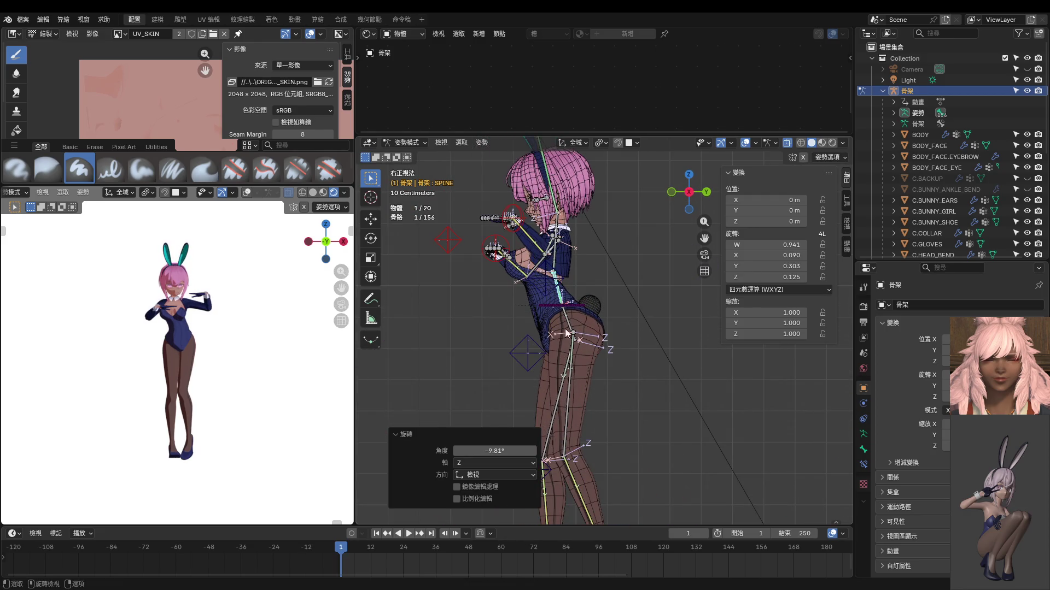
key(r)
click(614, 313)
key(r)
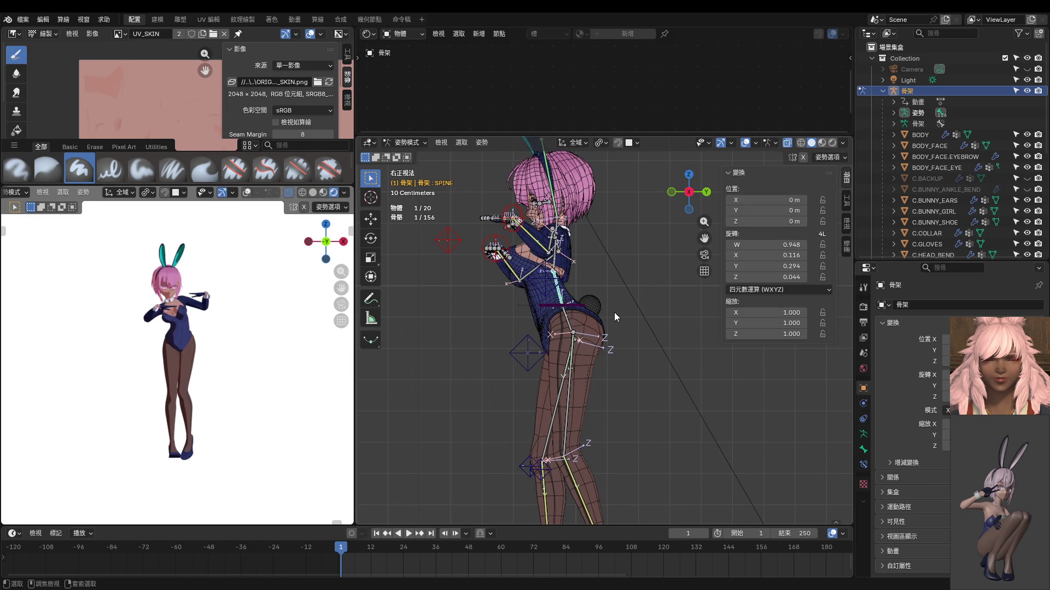
click(615, 313)
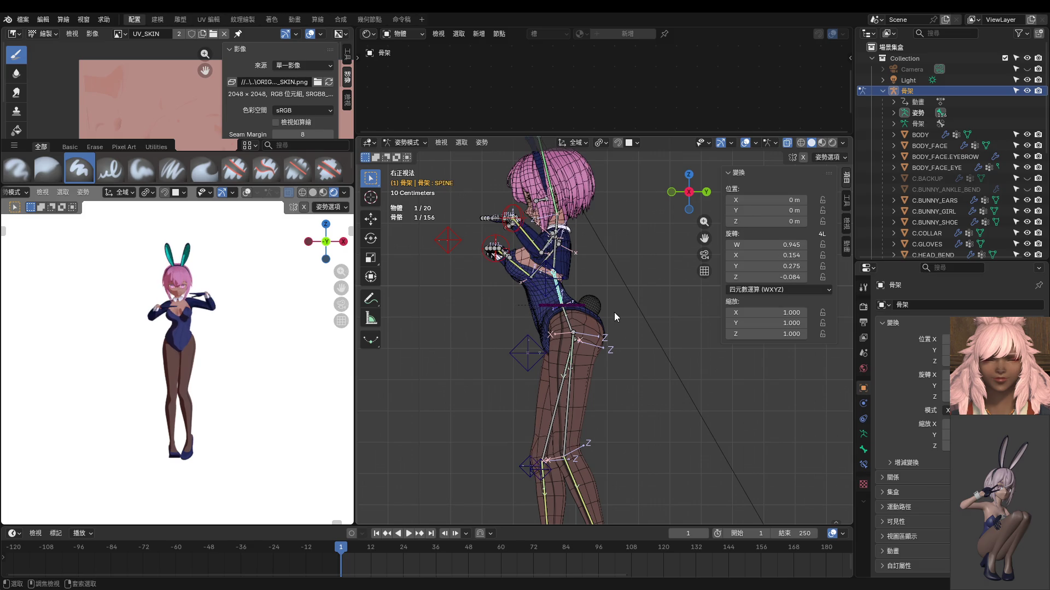
key(alt+r)
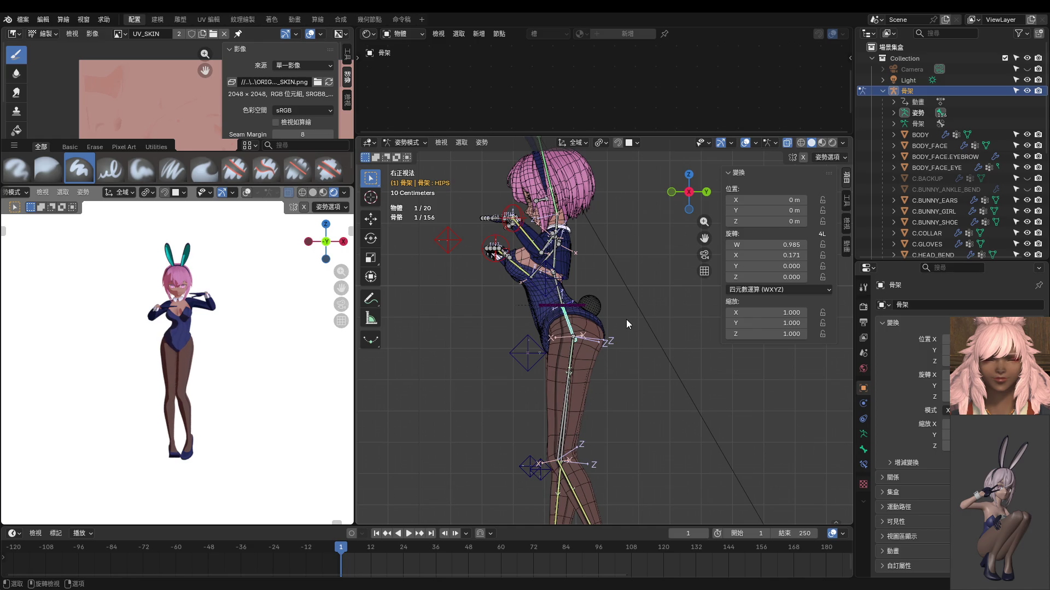
key(KP_1)
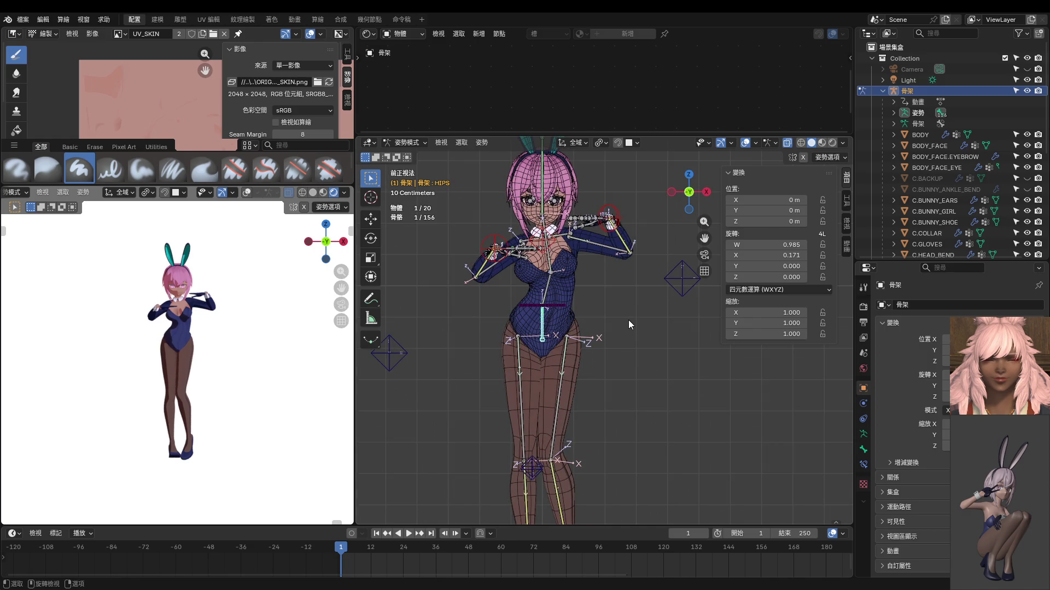
mouse_move(630, 322)
shift+middle_down()
mouse_move(601, 291)
mouse_move(566, 389)
mouse_move(578, 246)
shift+middle_up()
Step: Shift both FOOT.IK controls sideways along X
click(524, 450)
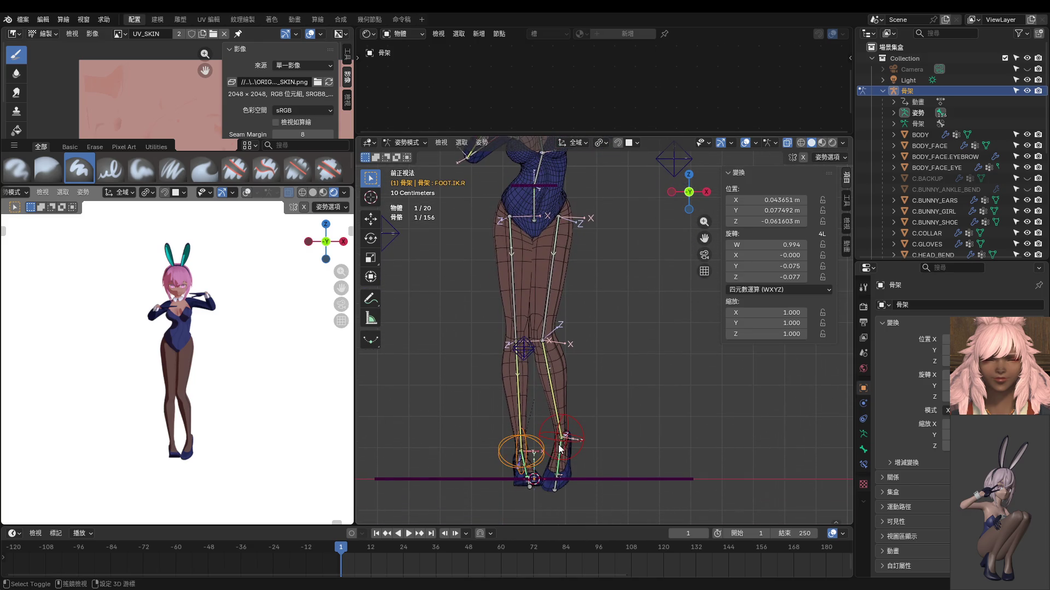
shift+click(558, 444)
click(532, 446)
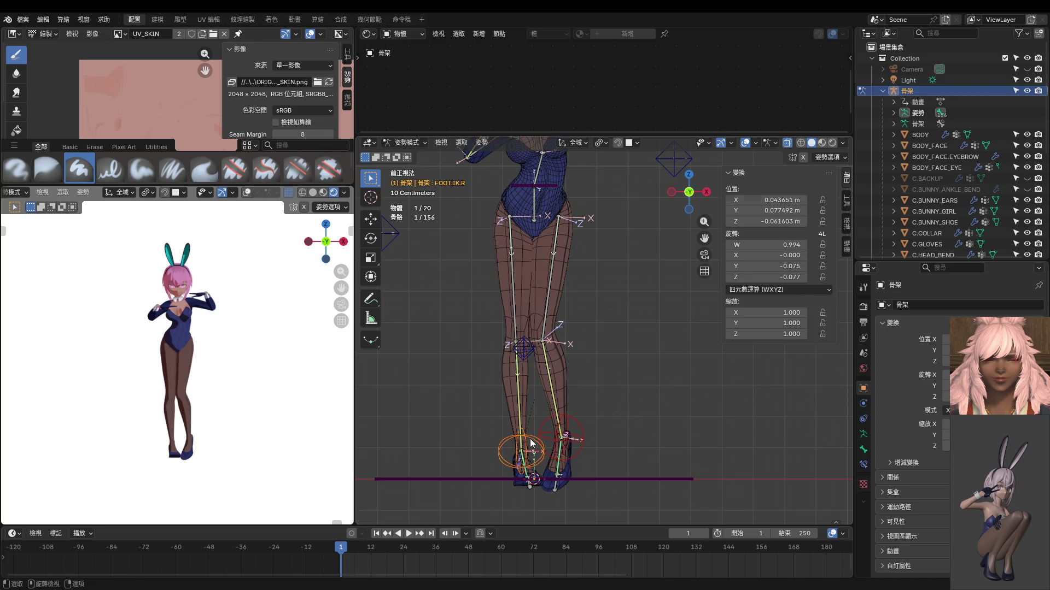
shift+click(573, 426)
key(g)
key(x)
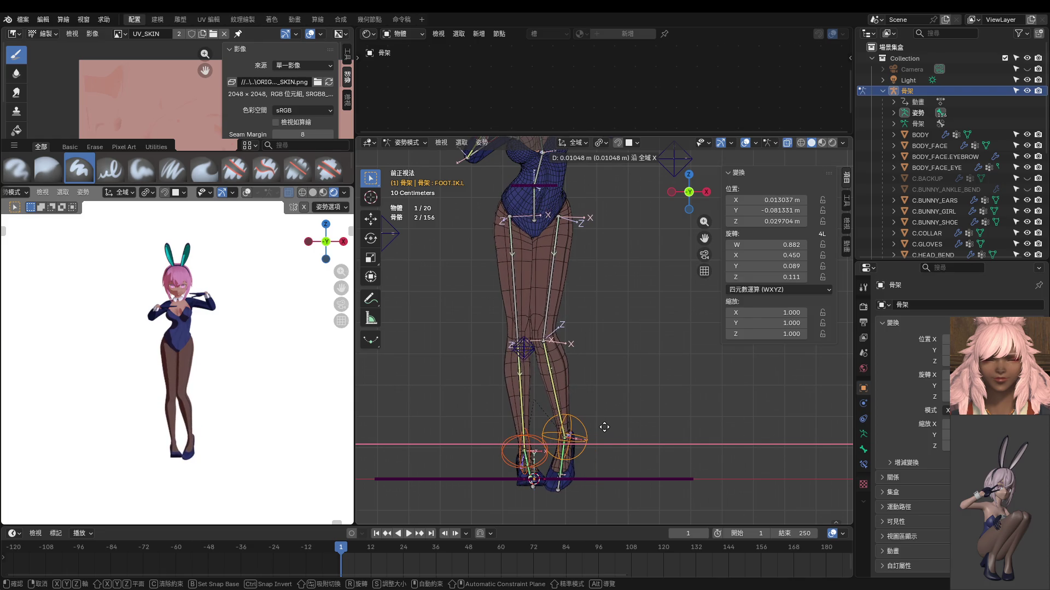
click(607, 431)
scroll(594, 410, up, 3)
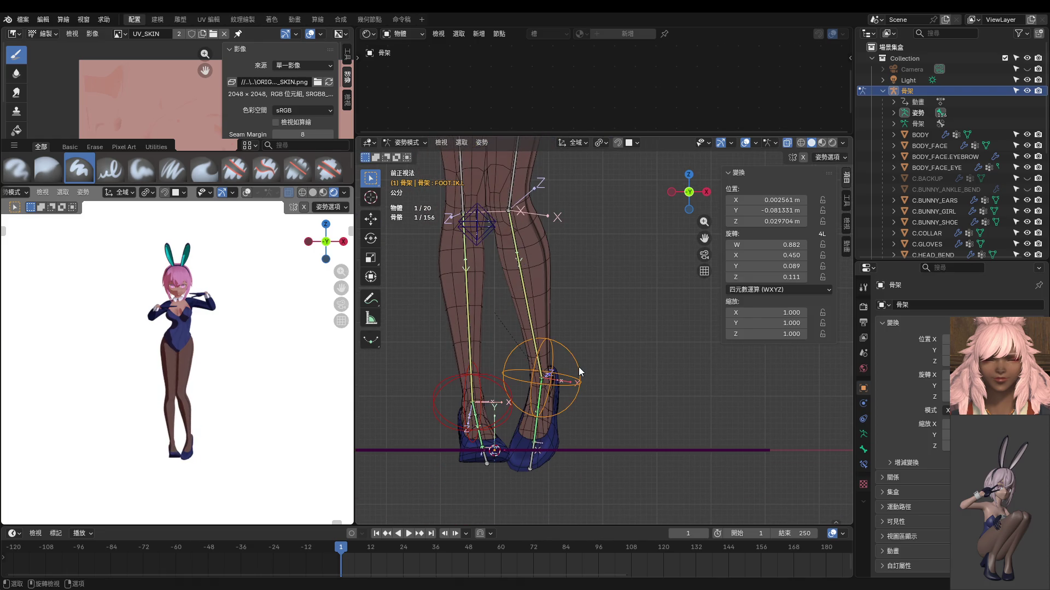
Step: Lift one foot control slightly along Z
click(578, 367)
key(g)
key(z)
click(578, 358)
mouse_move(579, 358)
shift+middle_down()
mouse_move(598, 403)
mouse_move(555, 375)
shift+middle_up()
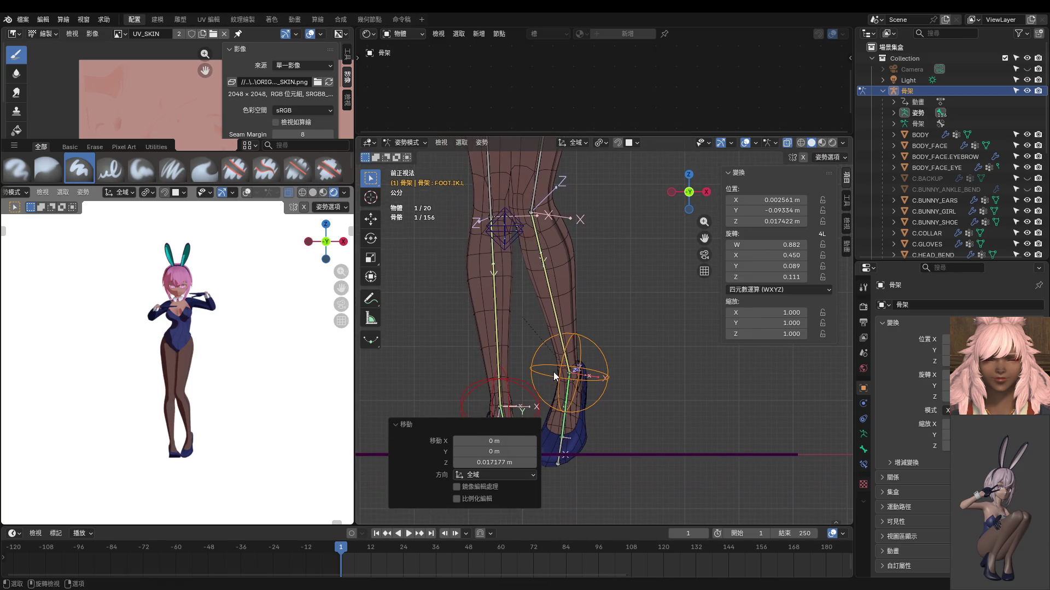
Step: Shift FOOT.IK.R along X and turn it about -18.1° around Z
click(507, 377)
key(g)
key(z)
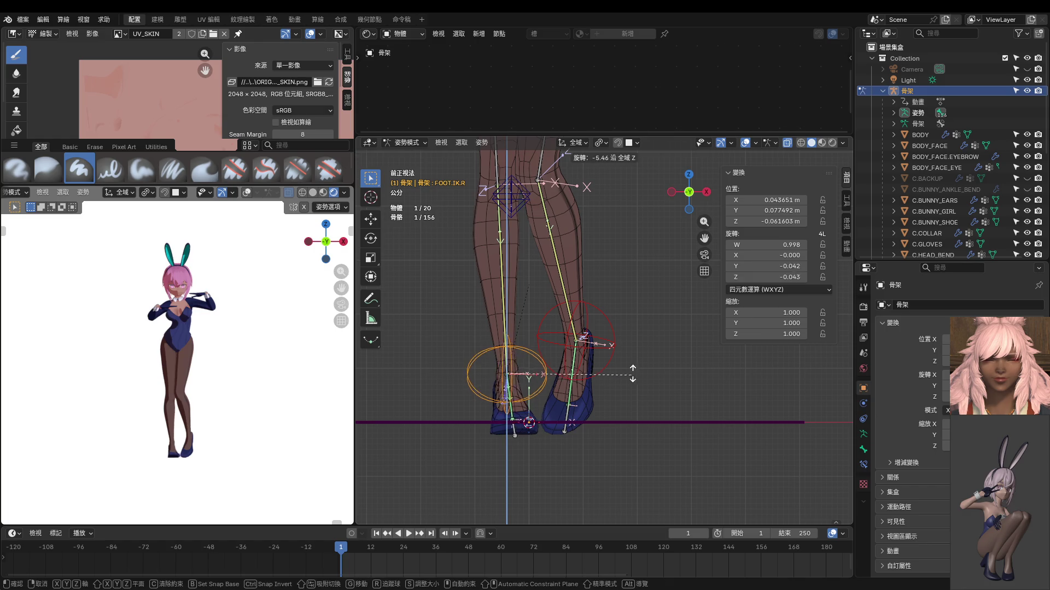
click(532, 426)
key(r)
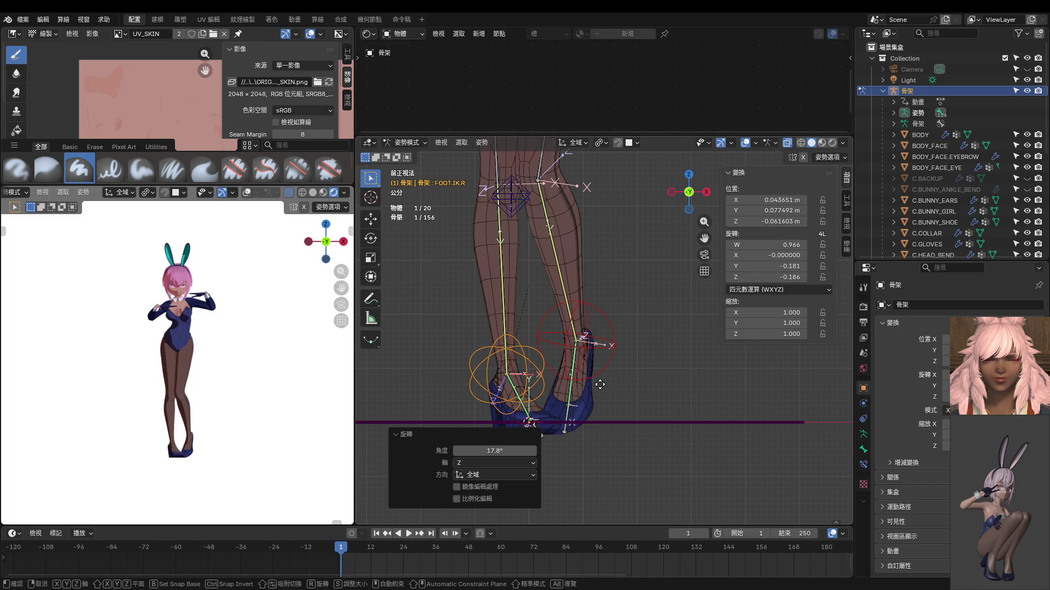
key(g)
key(x)
click(592, 386)
key(r)
key(z)
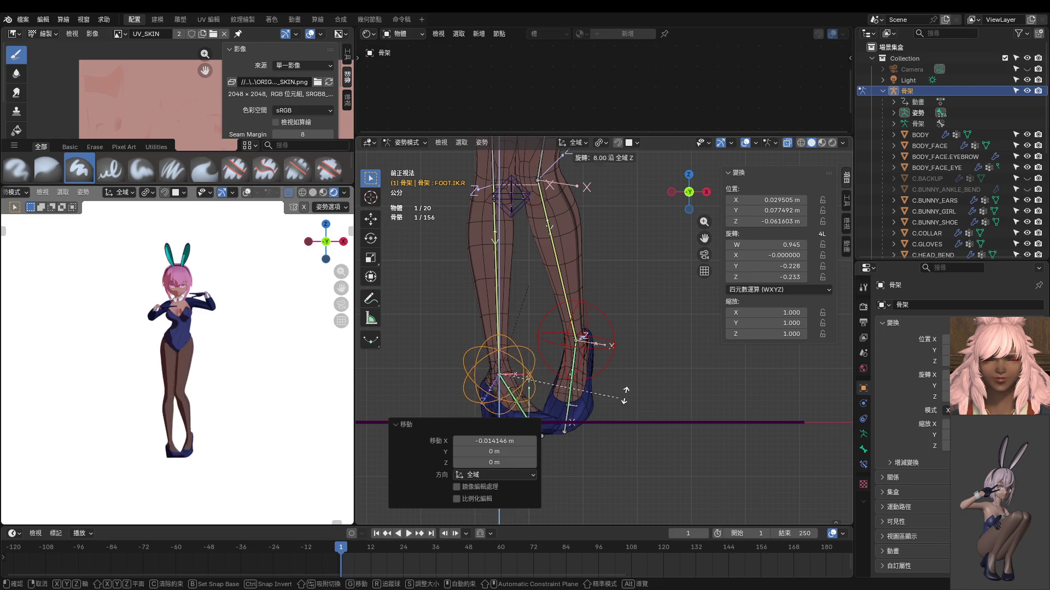
click(632, 349)
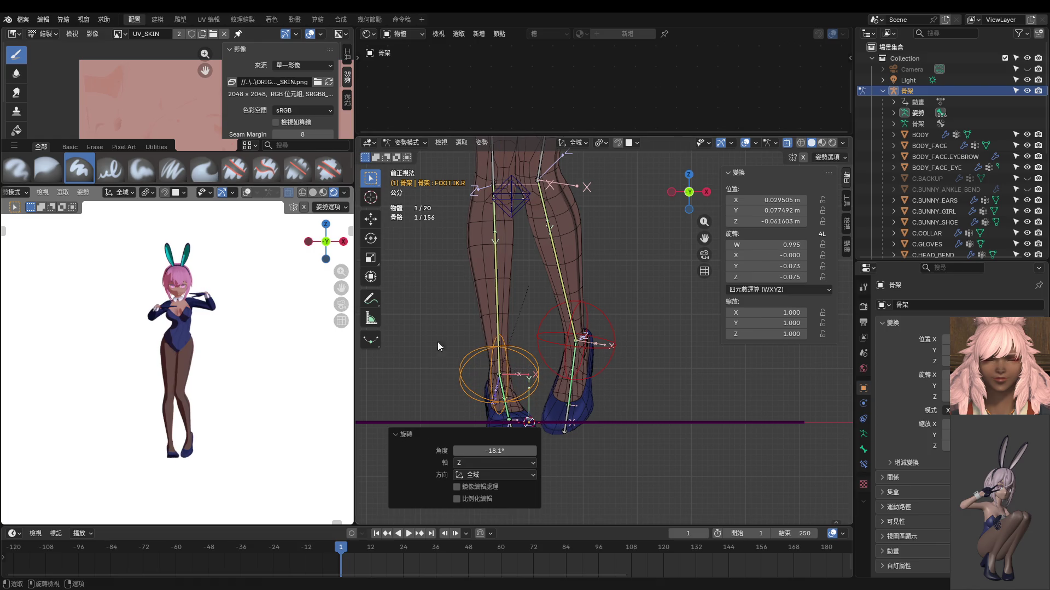
scroll(564, 345, up, 1)
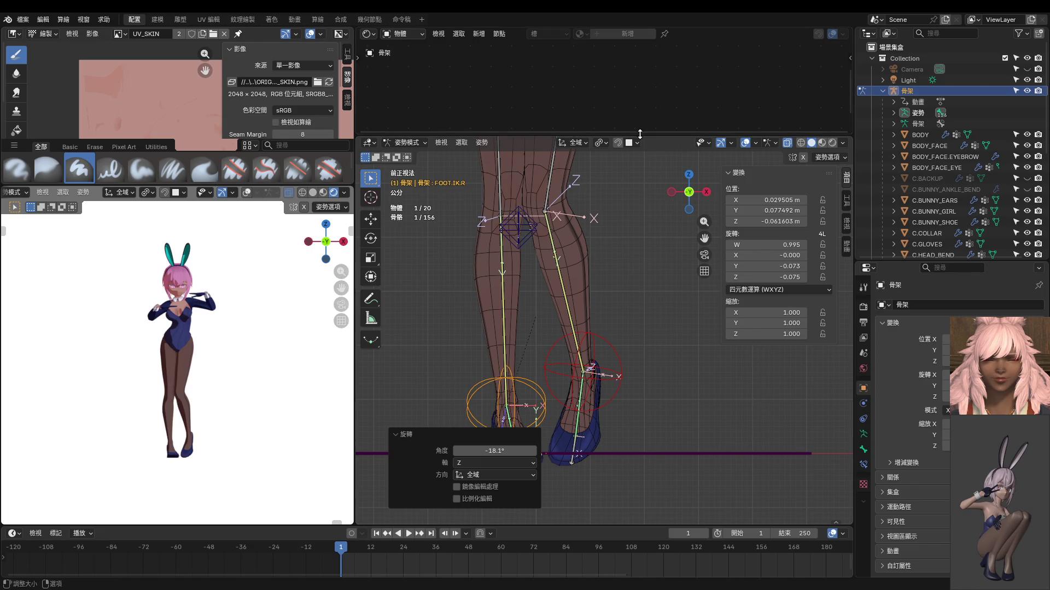
Step: Enlarge the 3D view, bring the upper body into view and select the HIPS bone
mouse_move(638, 132)
mouse_down()
mouse_move(639, 45)
mouse_move(648, 75)
mouse_up()
scroll(545, 259, down, 2)
shift+middle_drag(545, 259, 551, 358)
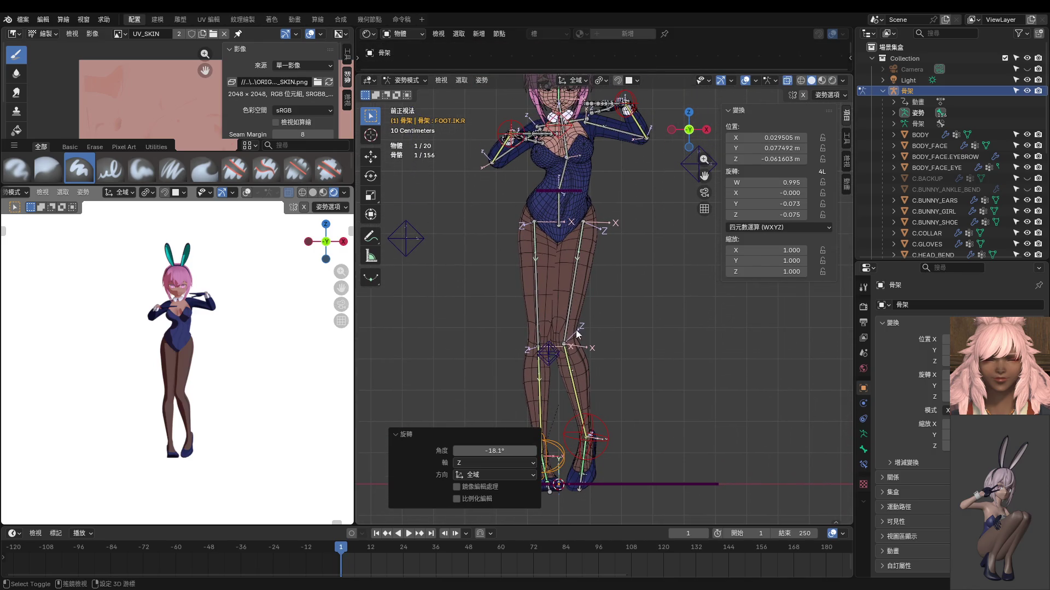
shift+middle_drag(577, 271, 583, 322)
click(568, 271)
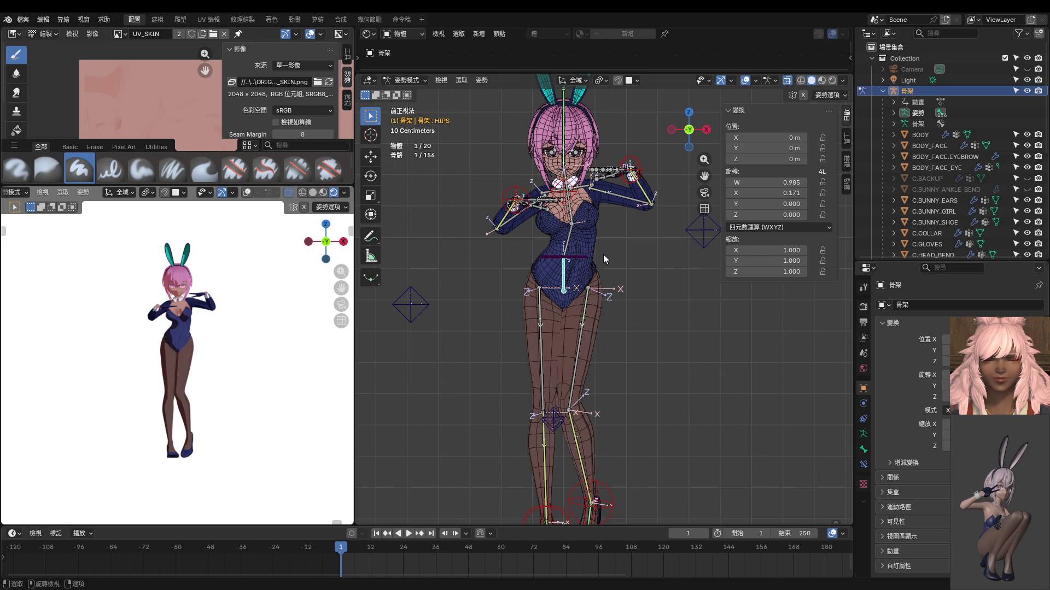
Step: Rotate the HIPS slightly, then try and undo a Z rotation of the SPINE
key(r)
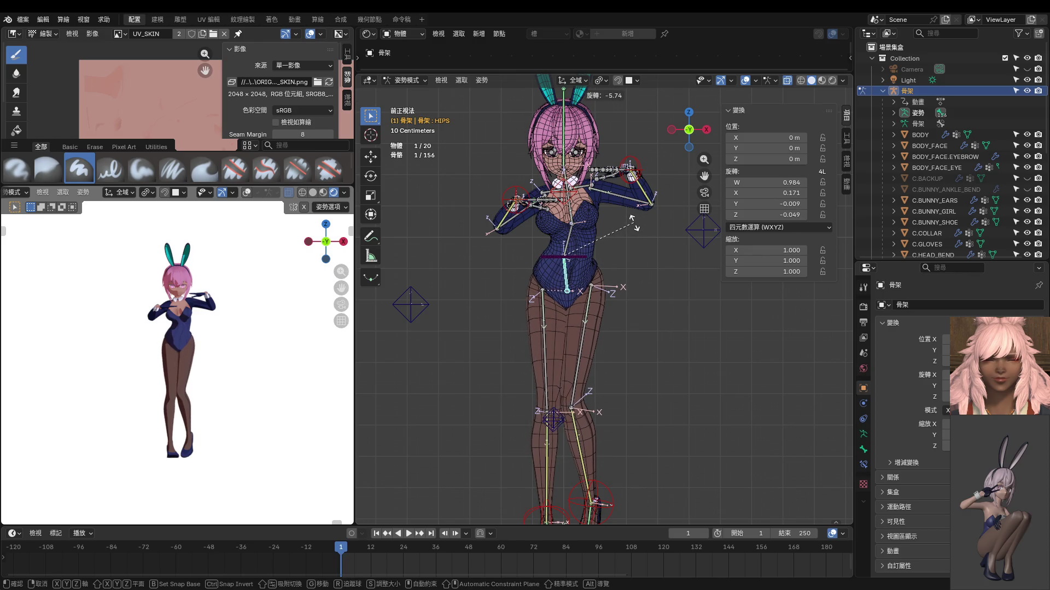
click(633, 221)
mouse_move(631, 242)
middle_down()
mouse_move(367, 304)
mouse_move(665, 271)
middle_up()
click(642, 230)
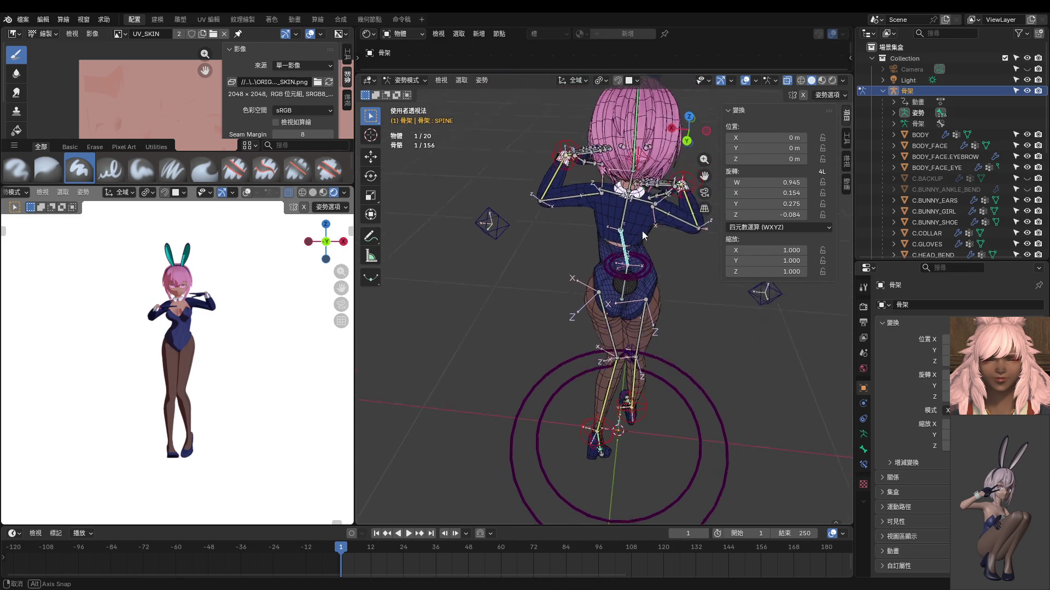
middle_drag(643, 230, 648, 239)
key(r)
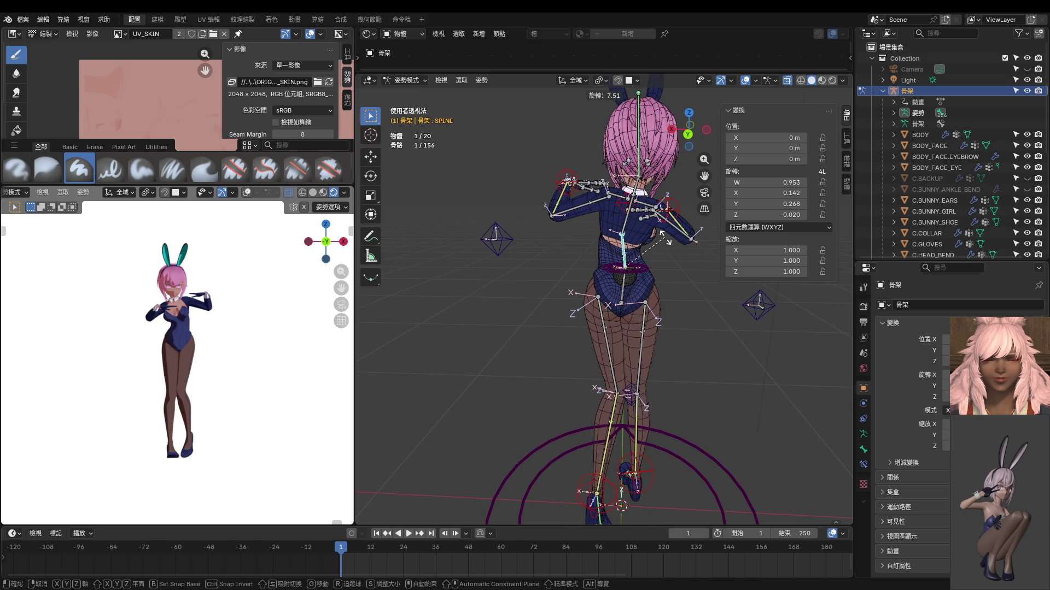
key(z)
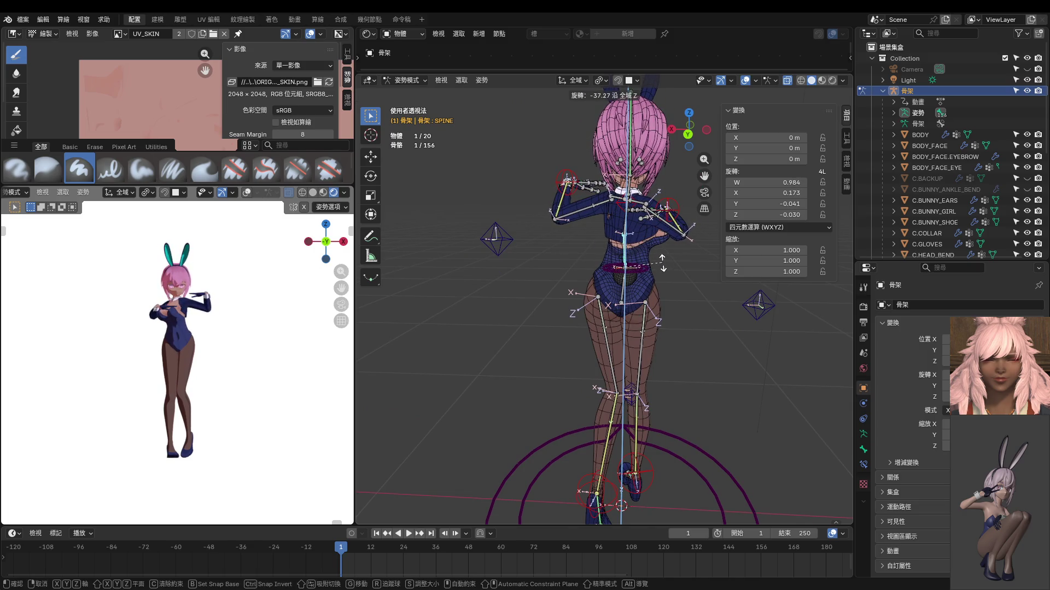
click(662, 263)
key(ctrl+z)
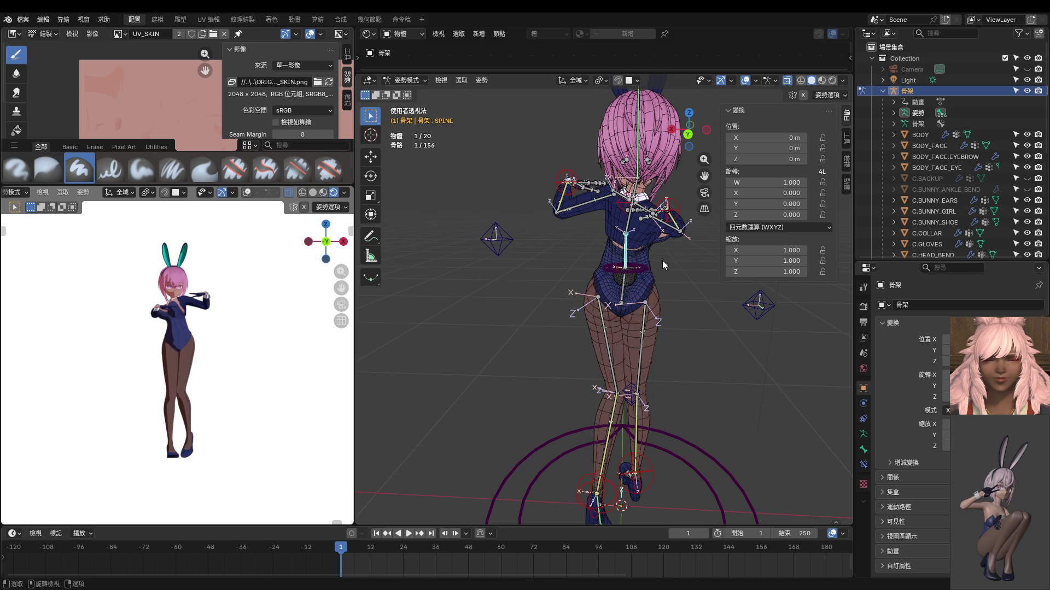
Step: Lean the SPINE and twist it about its Y axis
middle_drag(662, 261, 744, 279)
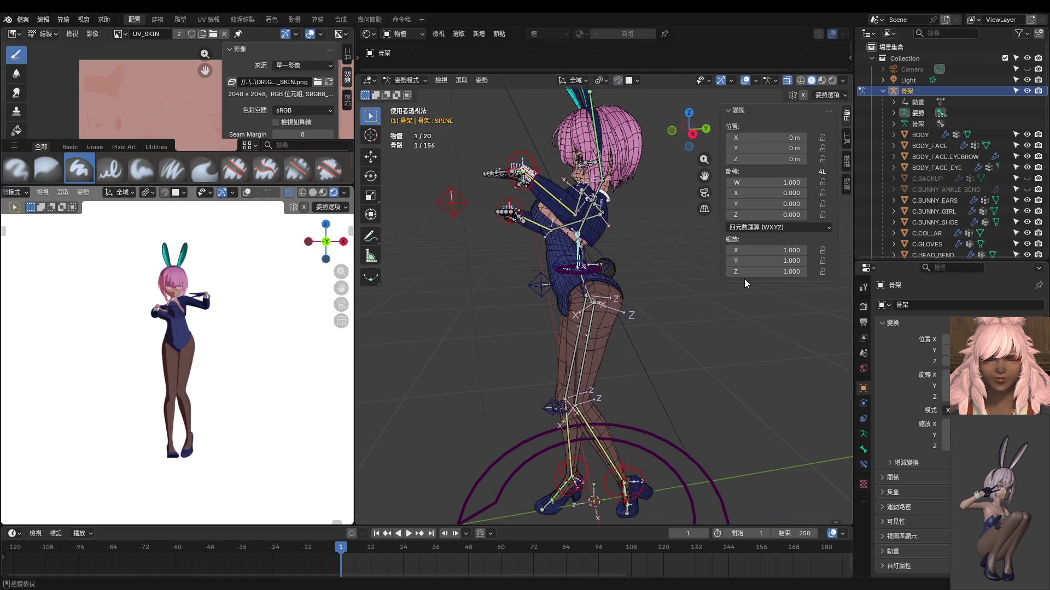
middle_drag(675, 324, 685, 311)
key(r)
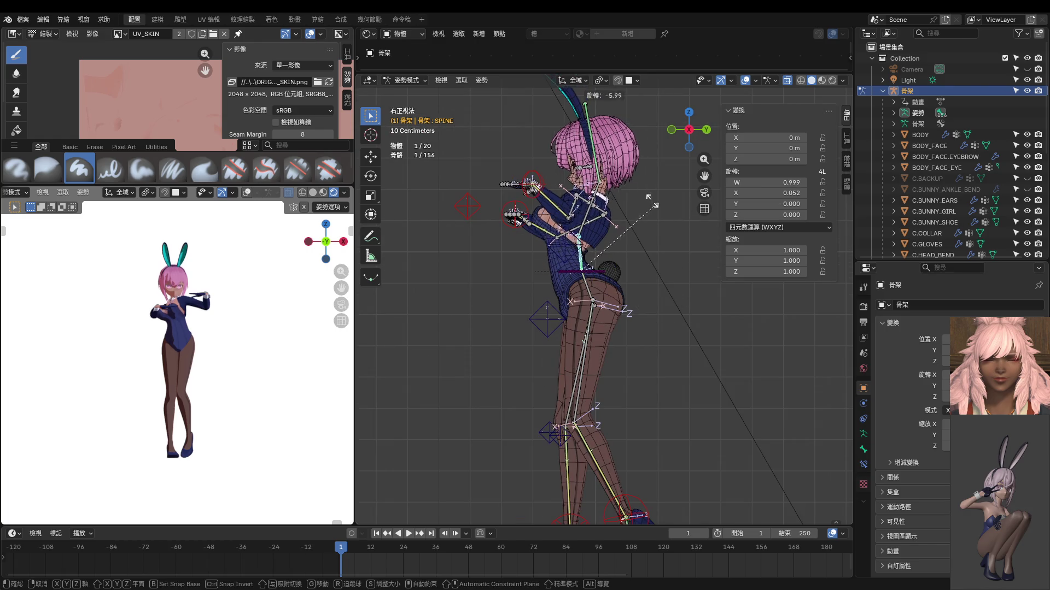
click(613, 205)
mouse_move(613, 205)
middle_down()
mouse_move(448, 339)
mouse_move(526, 287)
mouse_move(481, 322)
mouse_move(483, 344)
middle_up()
key(r)
key(y)
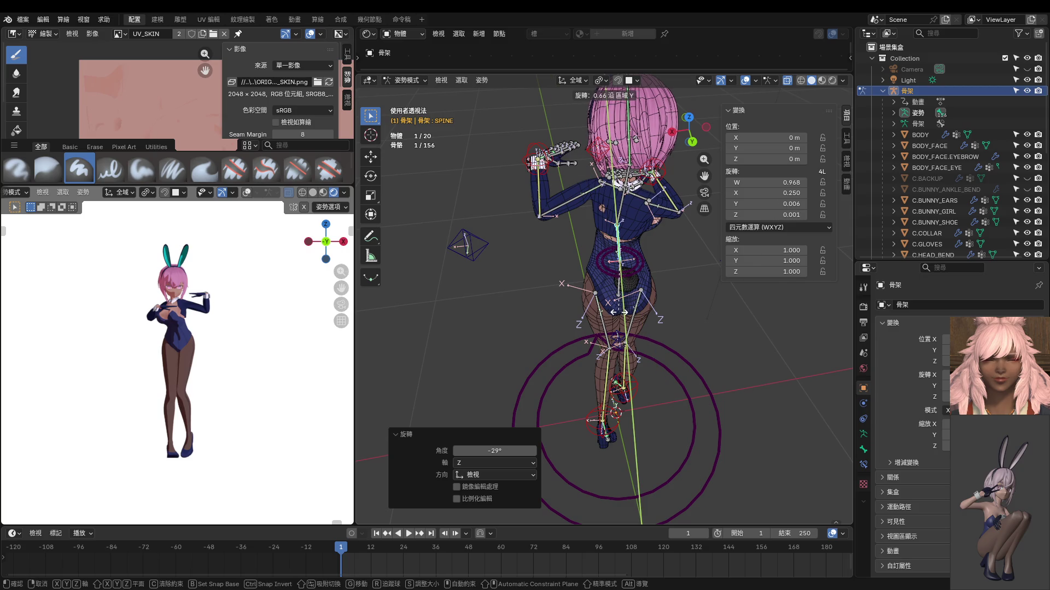
click(614, 209)
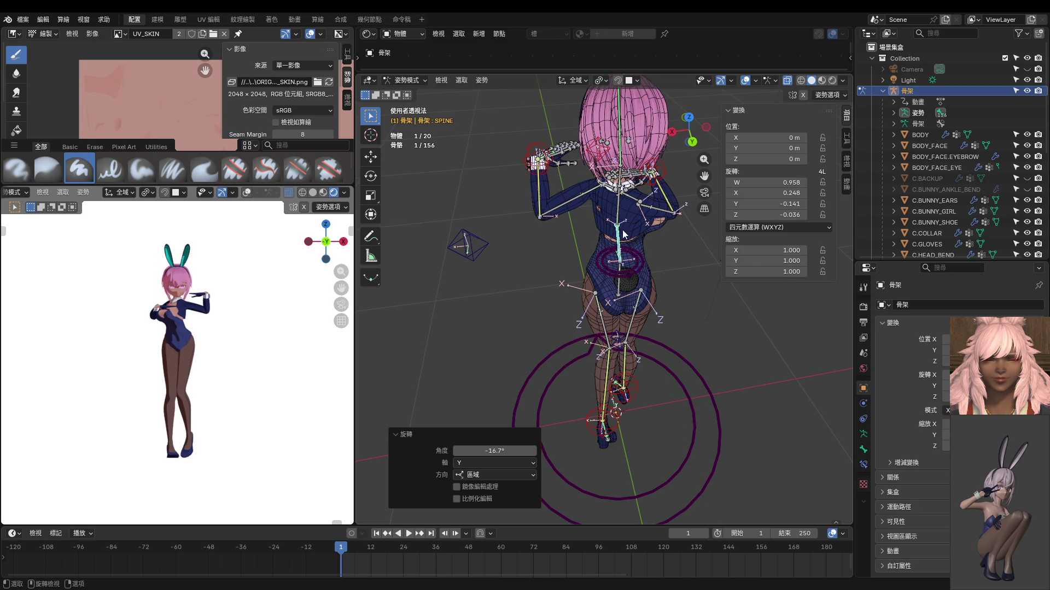
Step: Twist the RIBS 30.3° about Y and view the character from the front
click(613, 209)
key(r)
key(y)
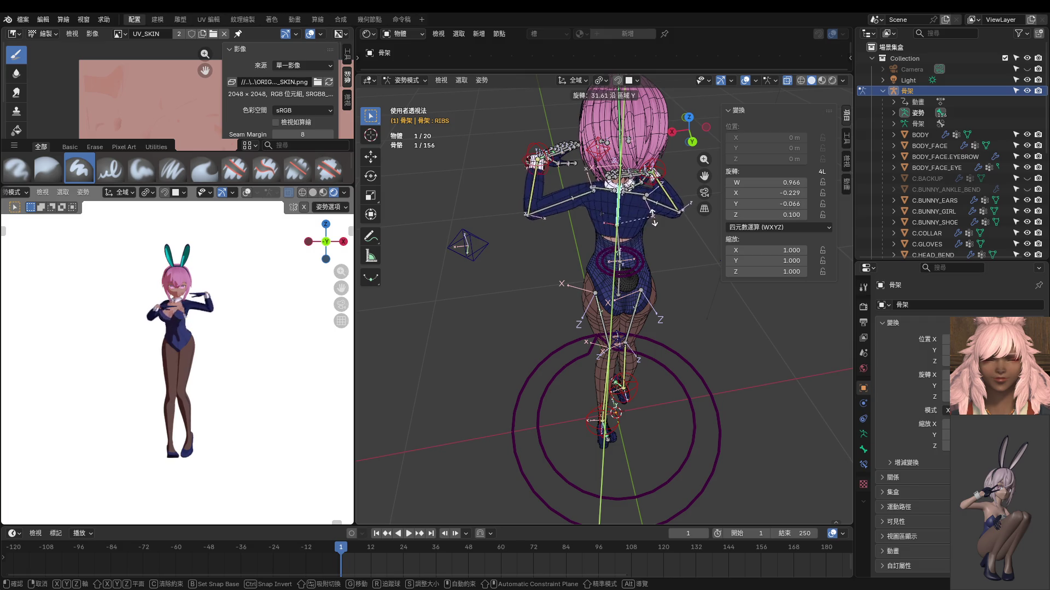
click(652, 217)
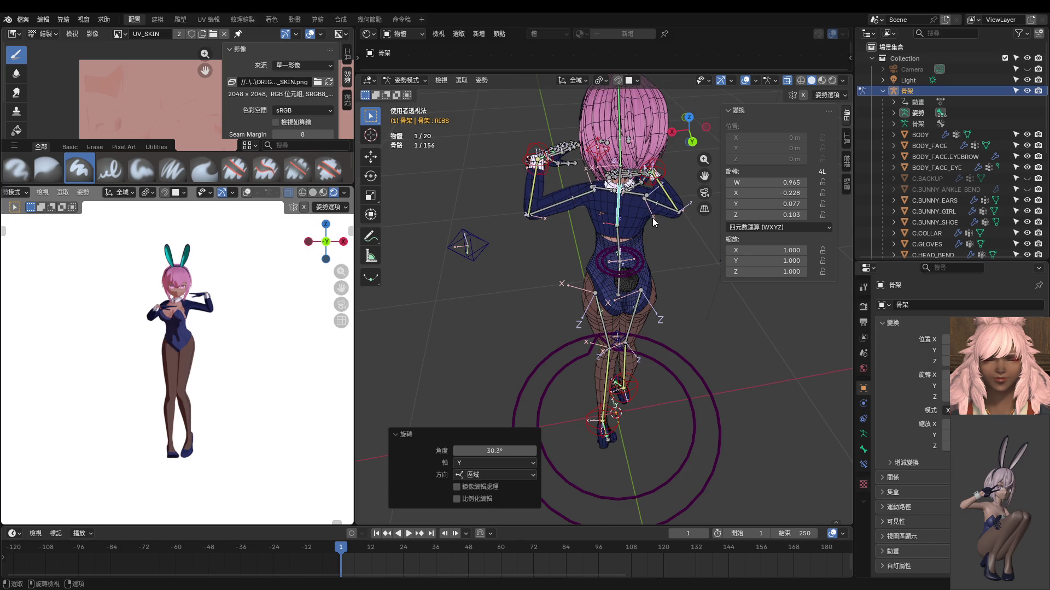
mouse_move(651, 217)
middle_down()
mouse_move(679, 257)
mouse_move(668, 275)
middle_up()
key(KP_1)
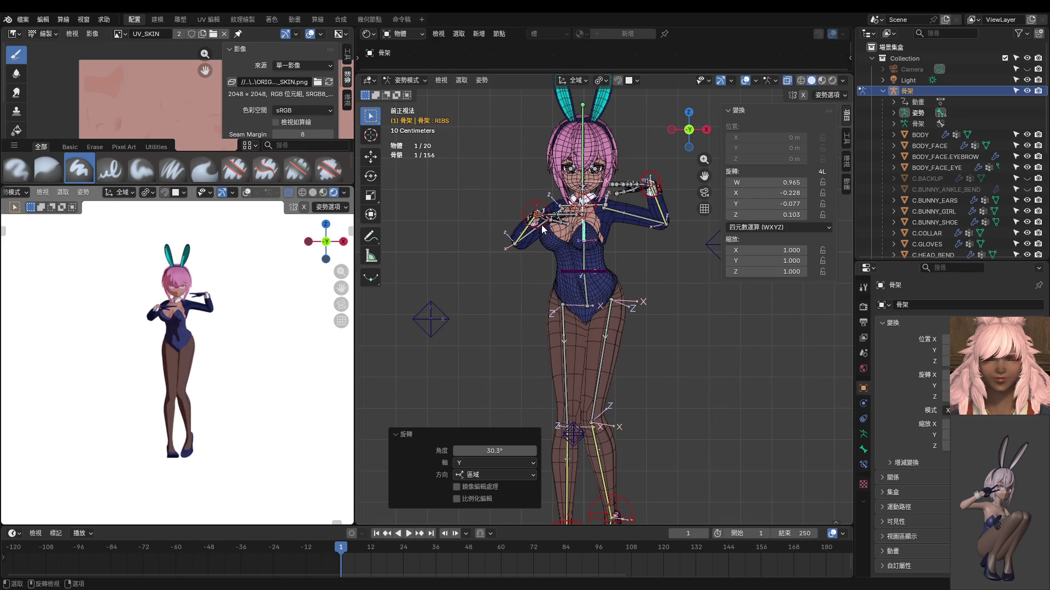
Step: Nudge the right hand IK control and the right elbow target into new positions
click(546, 246)
key(g)
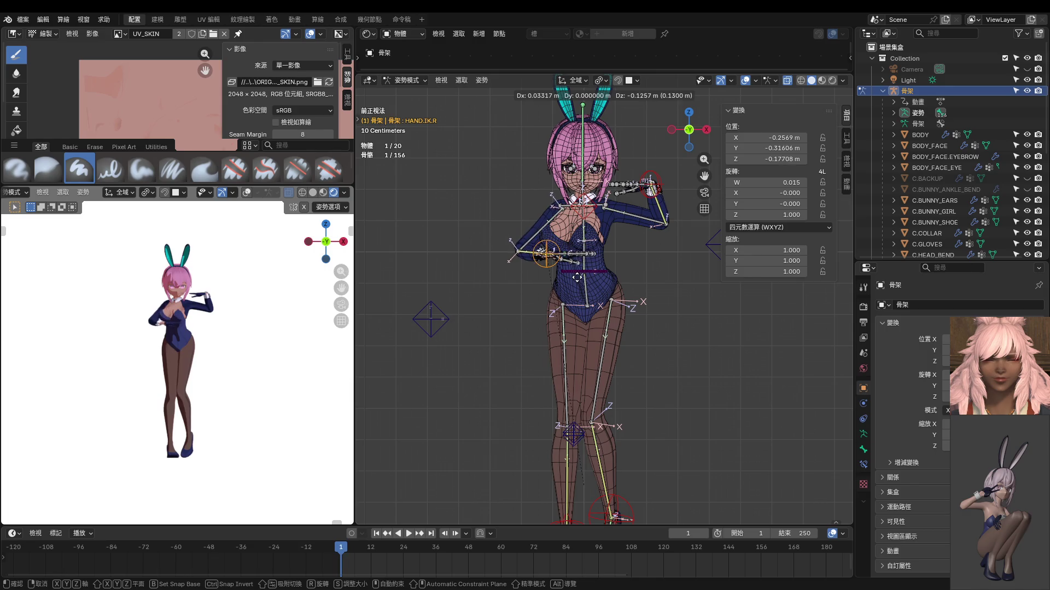
click(577, 279)
click(433, 324)
key(g)
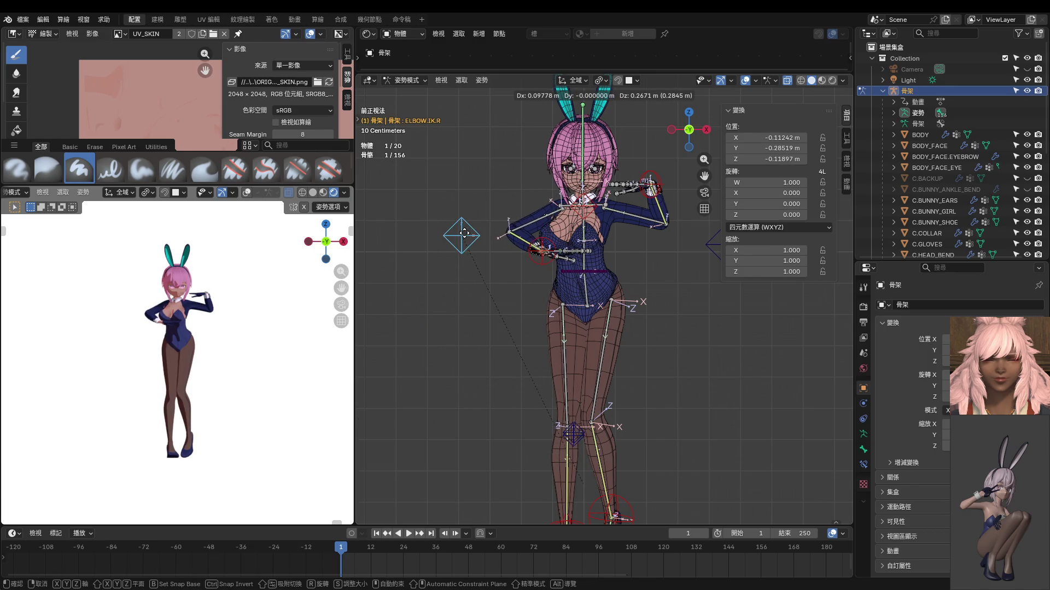
click(515, 296)
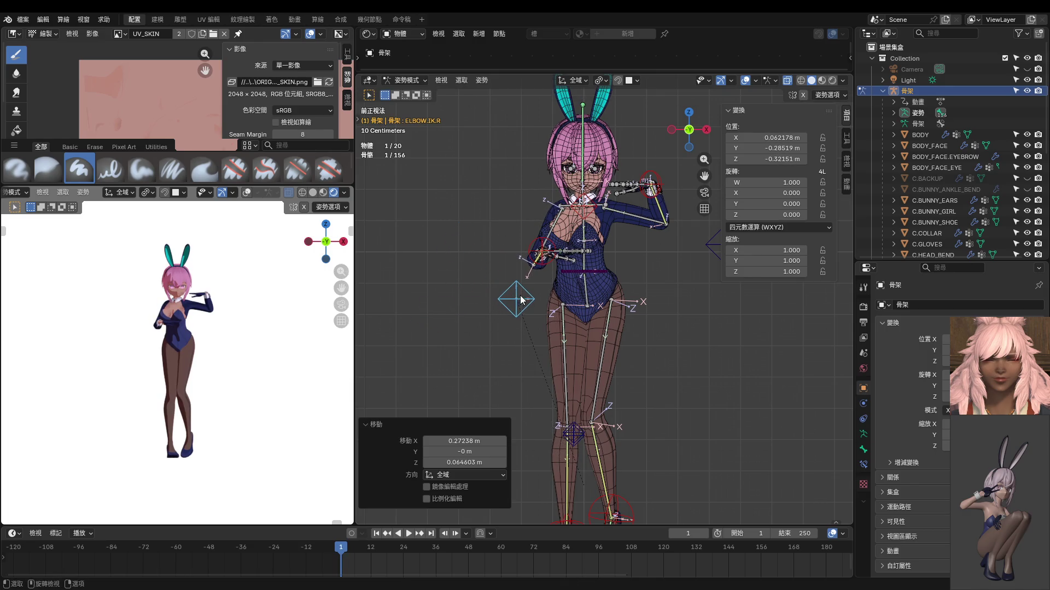
Step: Tilt the right shoulder bone around its X axis from an angled view
middle_drag(525, 312, 595, 337)
click(594, 217)
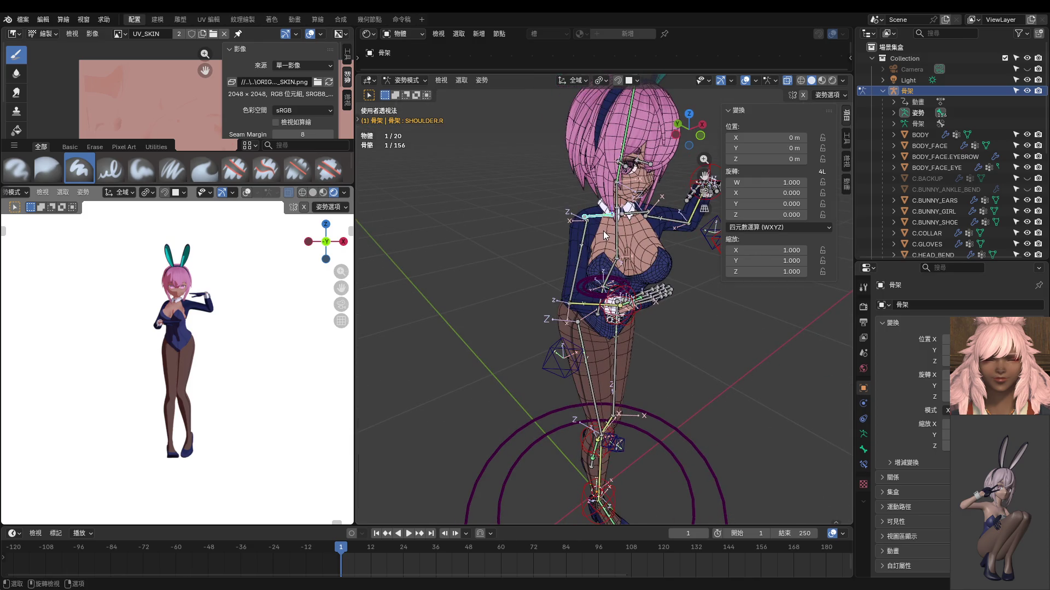
mouse_move(603, 230)
middle_down()
mouse_move(649, 267)
mouse_move(595, 241)
middle_up()
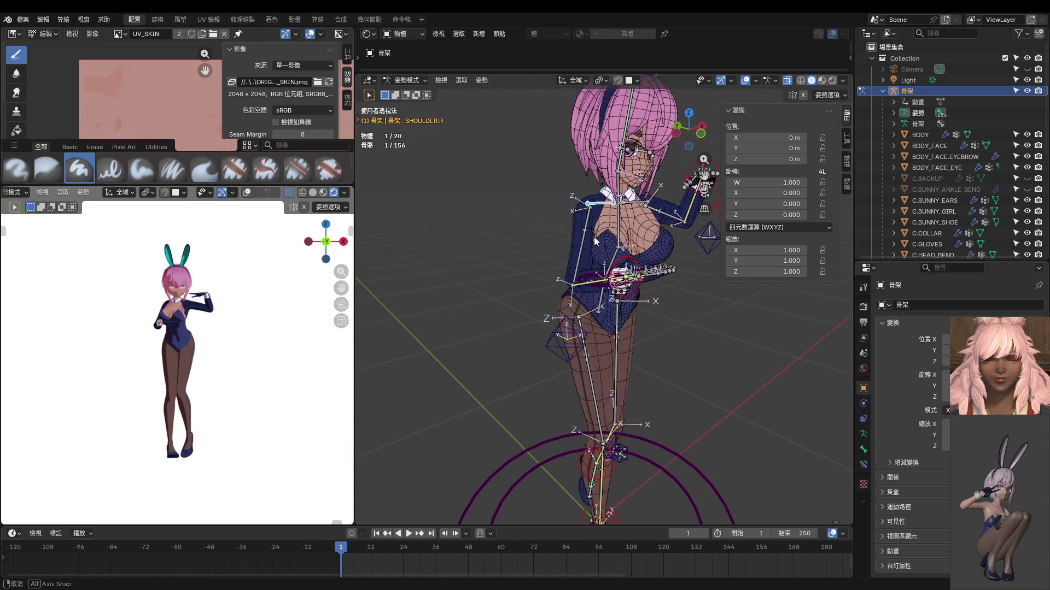
key(r)
key(x)
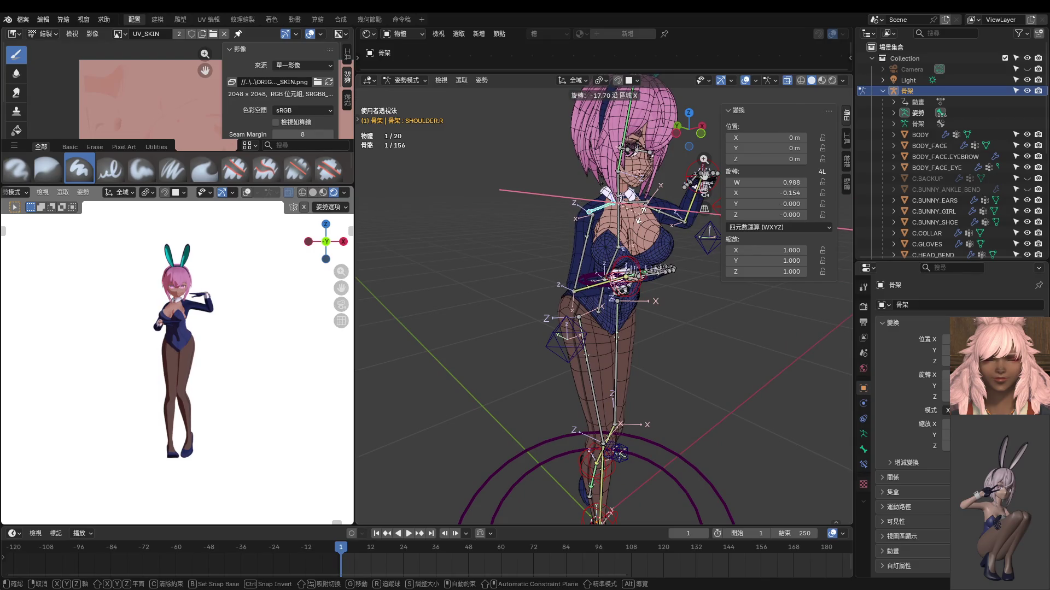
click(624, 238)
Step: Tilt the left shoulder bone -13.3° around its X axis from the front
middle_drag(639, 246, 625, 238)
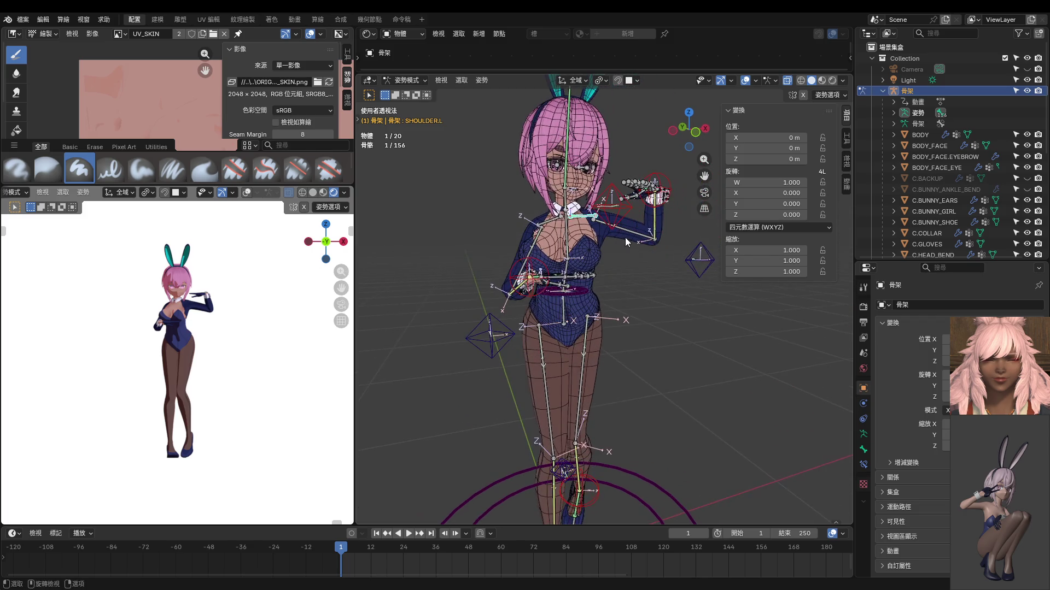
key(r)
key(x)
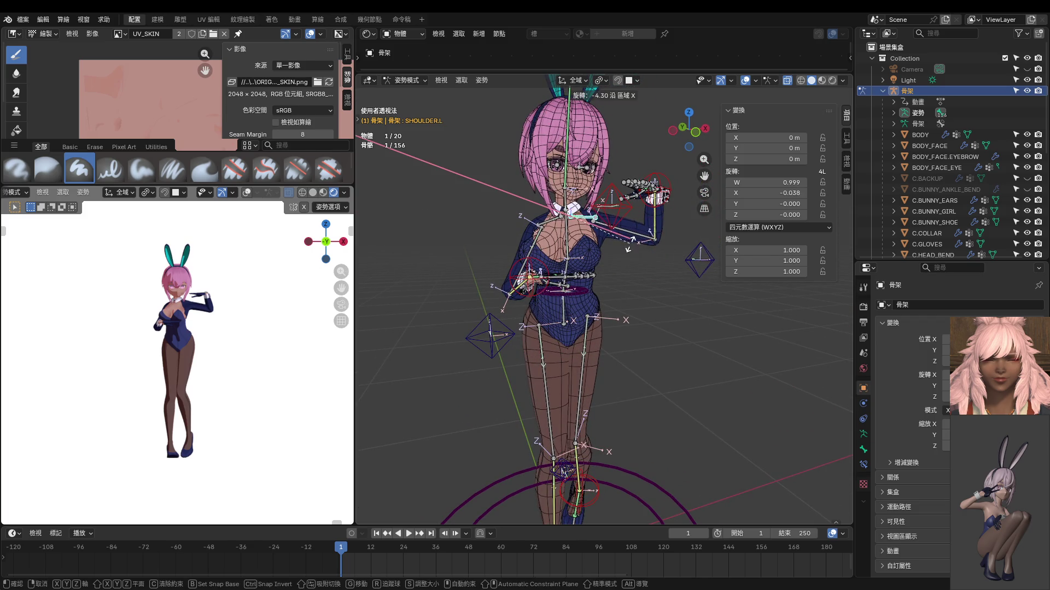
click(629, 258)
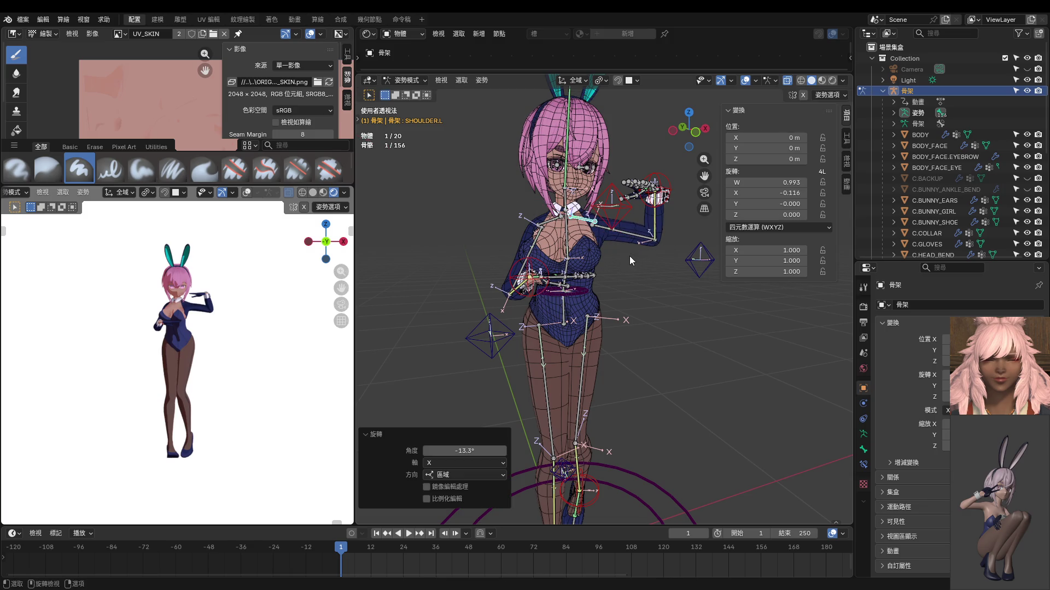
scroll(628, 256, up, 3)
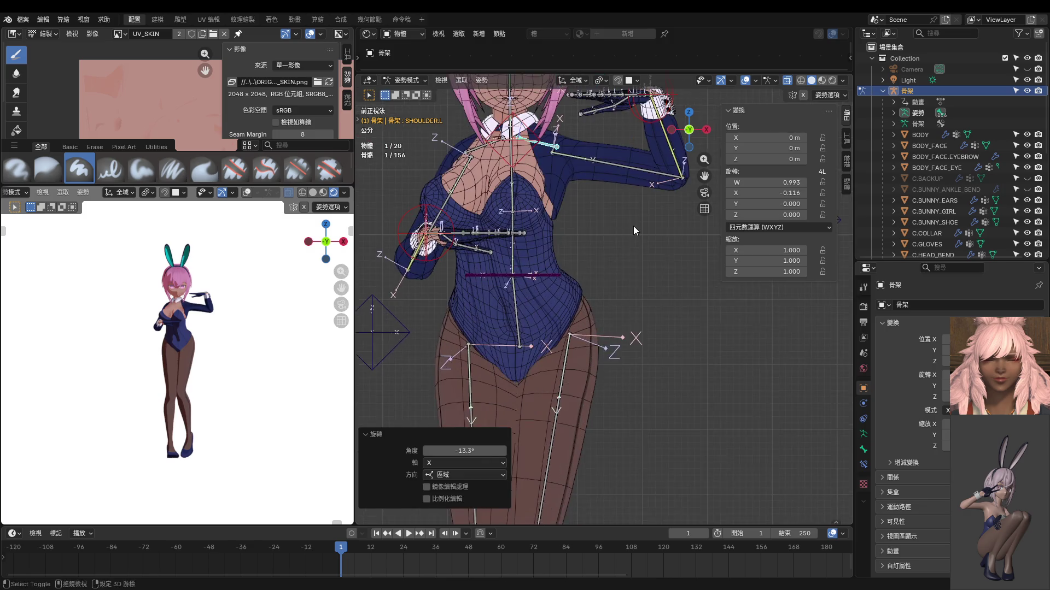
Step: Move the octahedron target beside the torso to a new position
mouse_move(633, 226)
shift+middle_down()
mouse_move(609, 296)
mouse_move(595, 303)
shift+middle_up()
click(696, 303)
key(g)
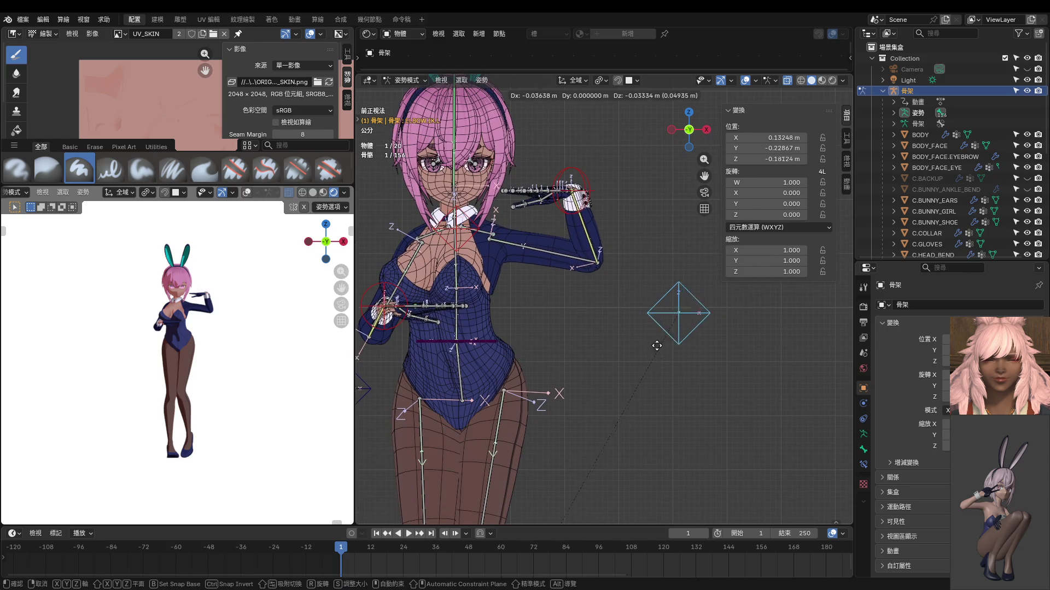
click(623, 377)
Step: Pull the left hand IK control in close to the chest, just below the chin
click(580, 205)
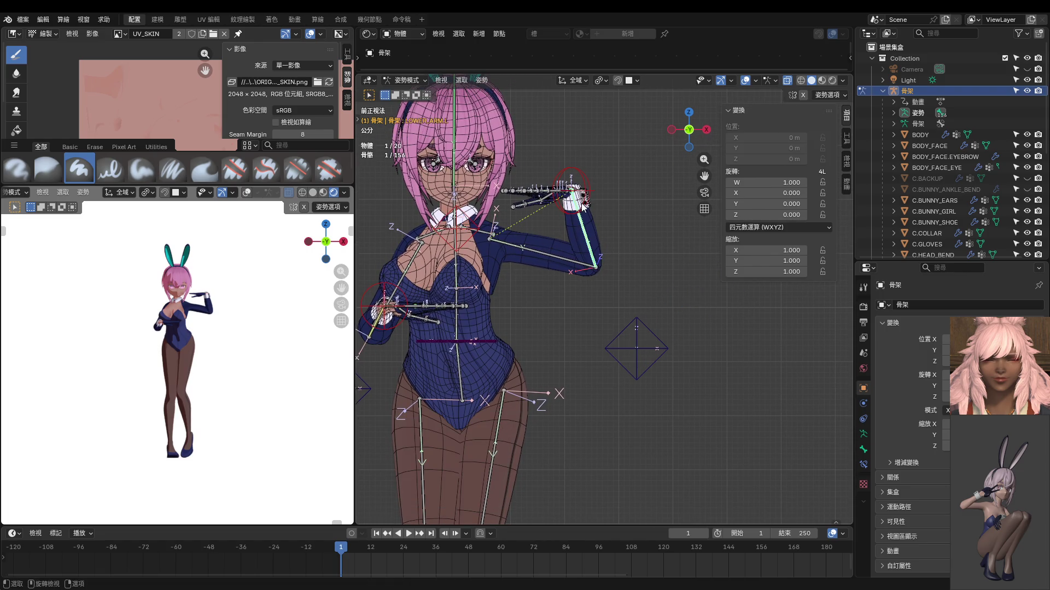
click(581, 205)
key(g)
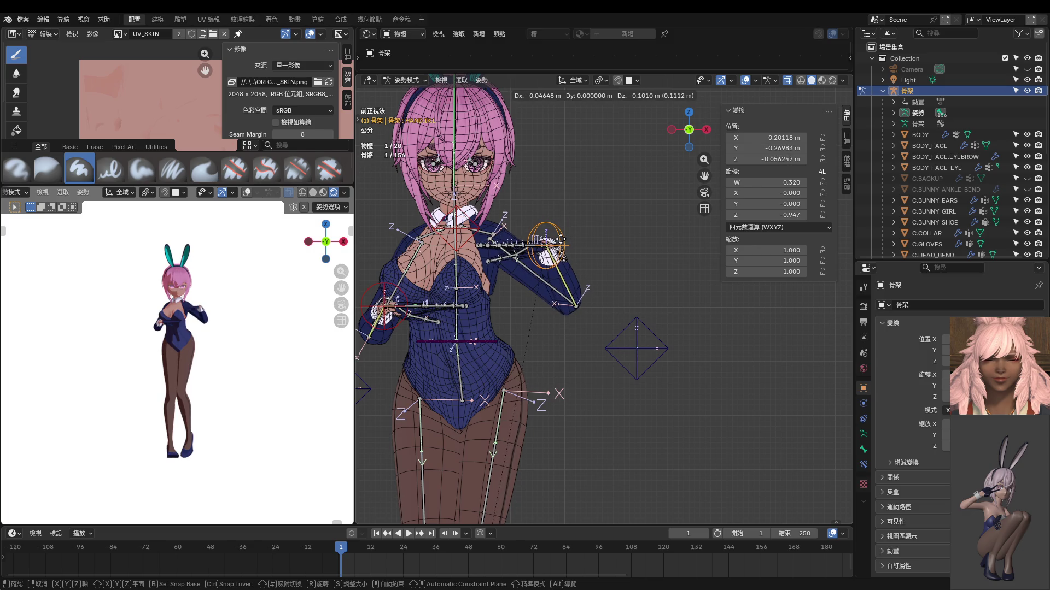
click(561, 240)
scroll(594, 241, up, 1)
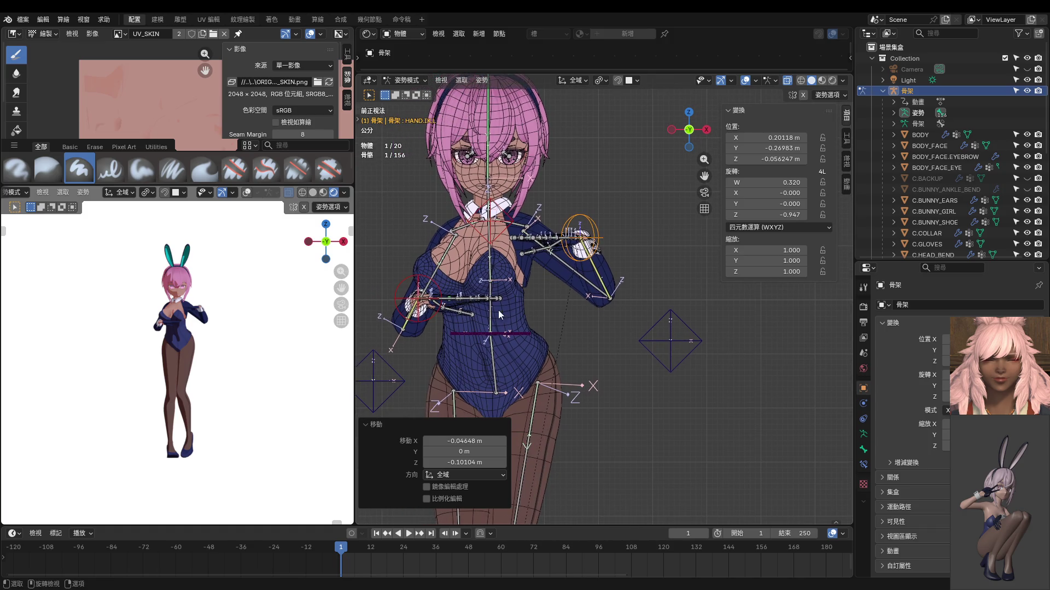
Step: Inspect the pose from below and start moving the right knee target
shift+middle_drag(467, 319, 492, 271)
scroll(198, 321, up, 3)
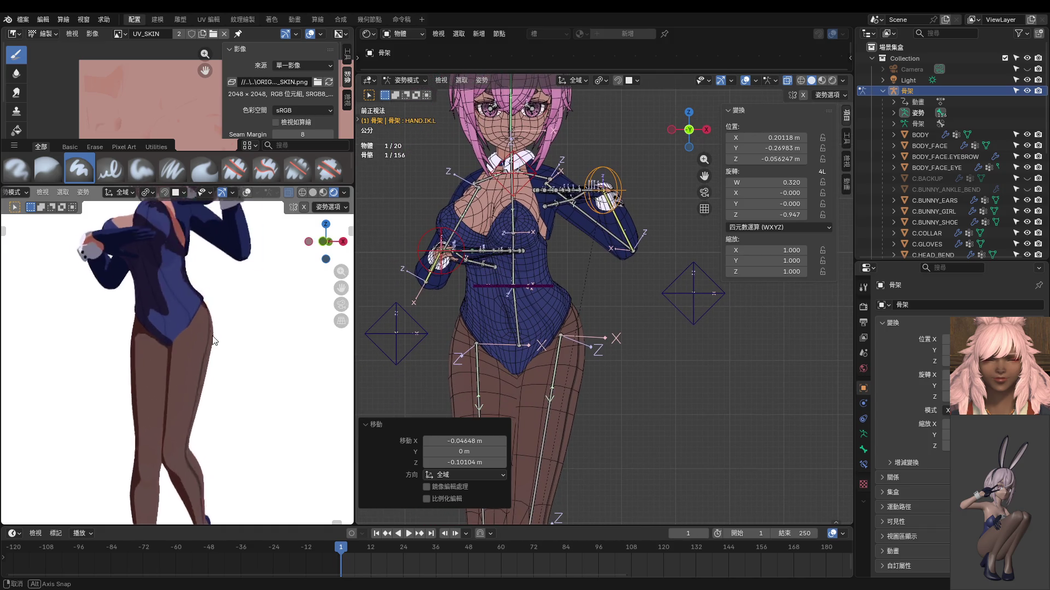
middle_drag(246, 321, 165, 246)
scroll(561, 328, down, 3)
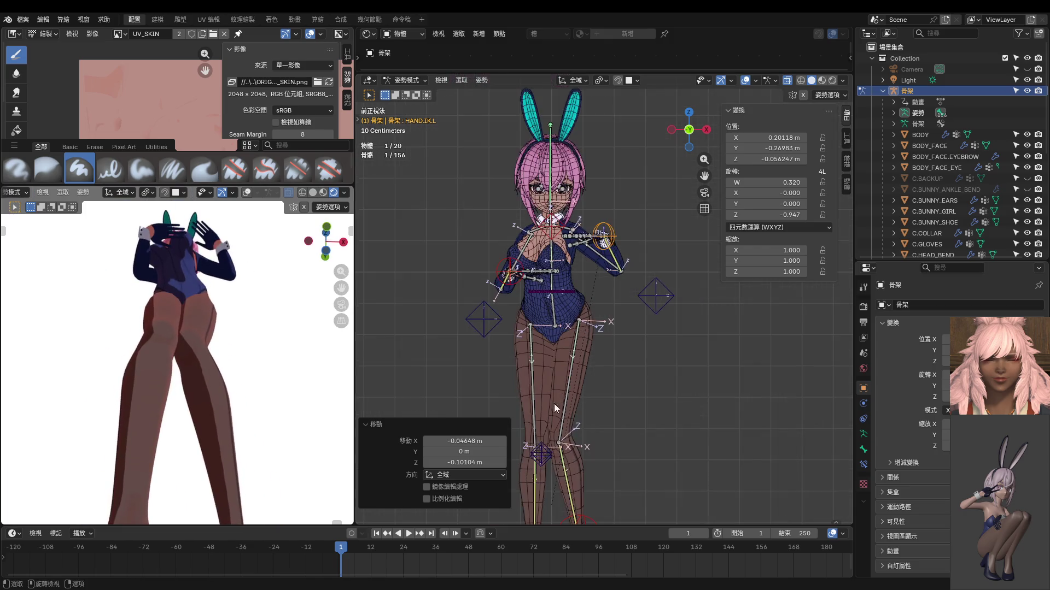
mouse_move(526, 328)
shift+middle_down()
mouse_move(560, 381)
mouse_move(562, 414)
shift+middle_up()
click(561, 382)
key(g)
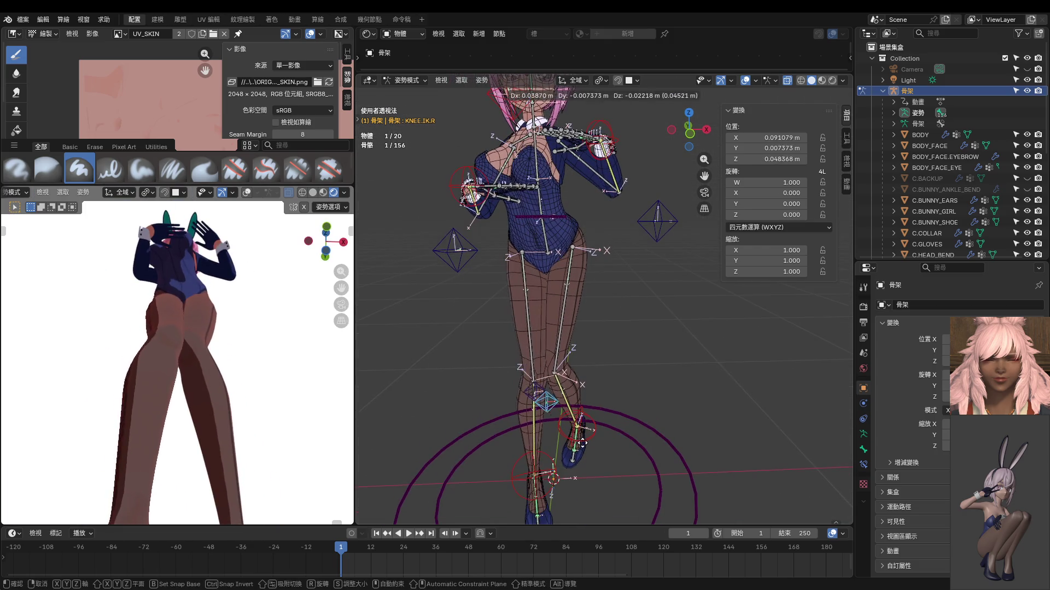
Step: Place the right knee target and shift the left knee target to the right
click(558, 421)
key(g)
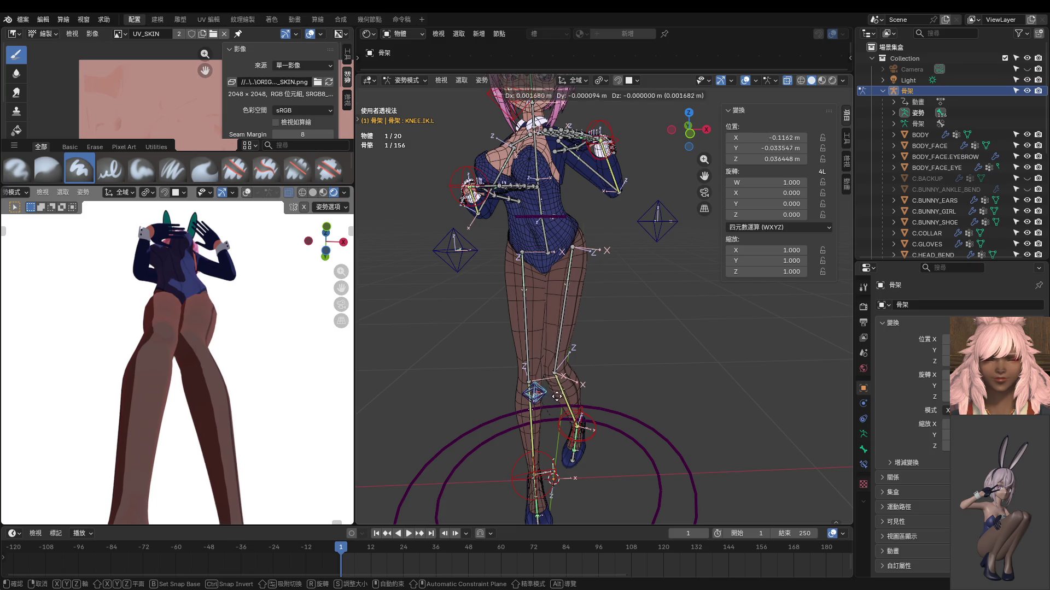
click(566, 393)
Step: From the right orthographic view, rotate the HIPS bone to a -7.26° twist about Z
middle_drag(311, 379, 122, 468)
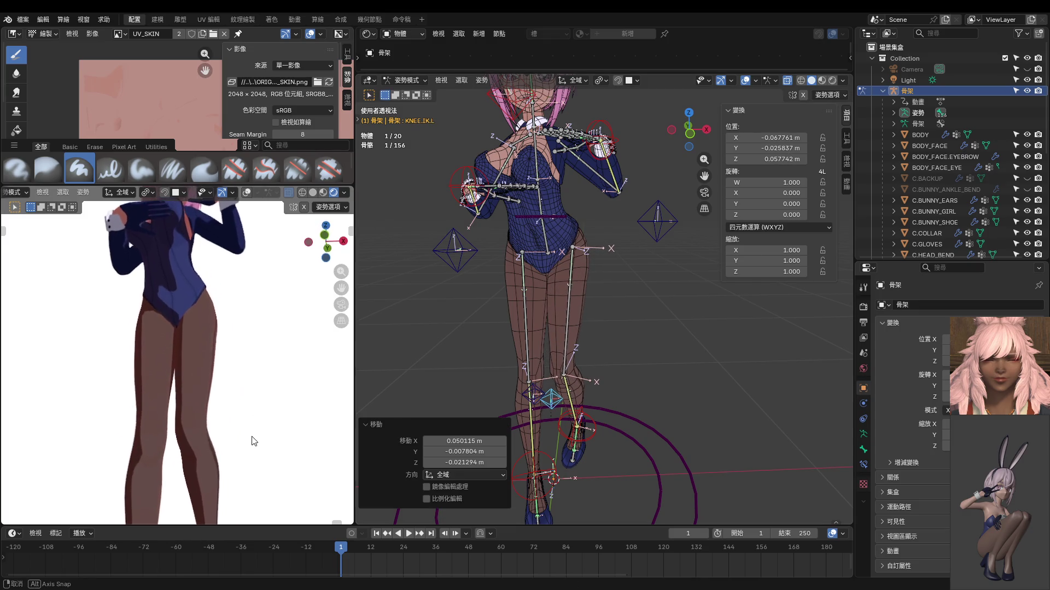
middle_drag(403, 400, 478, 357)
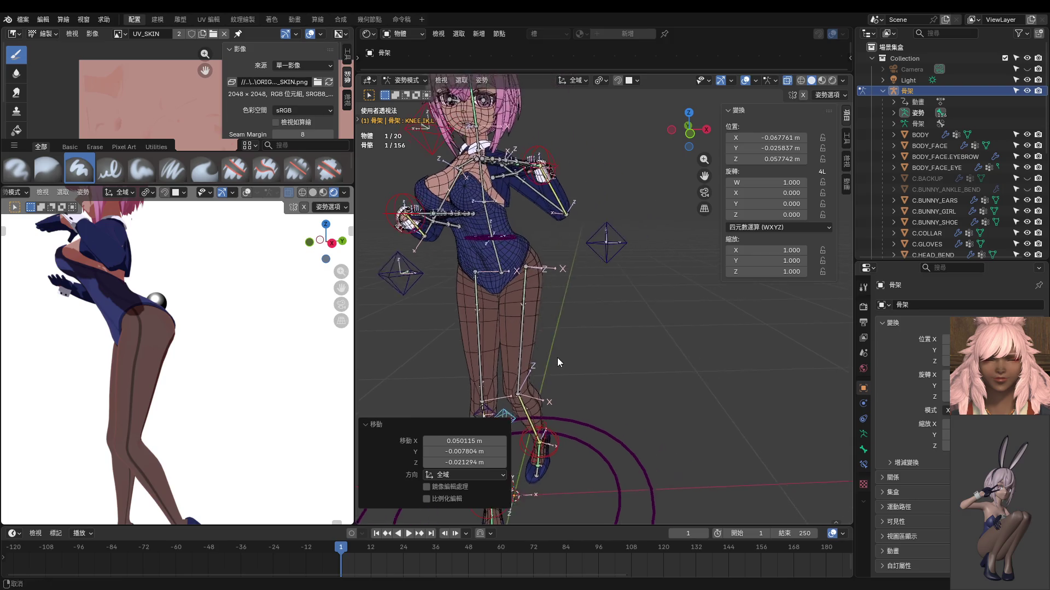
key(KP_3)
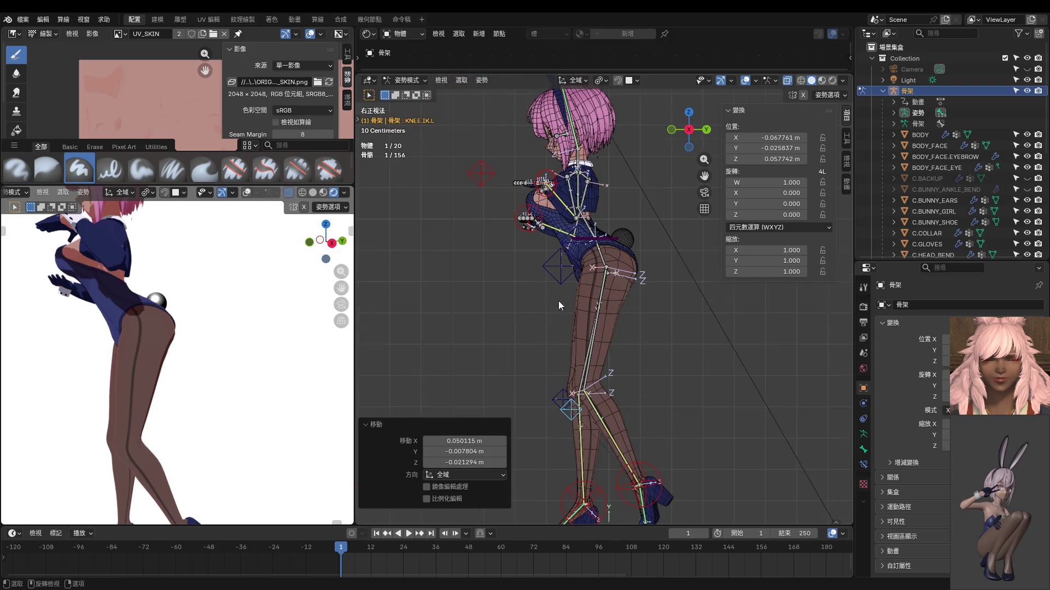
scroll(559, 302, up, 5)
scroll(621, 254, up, 2)
click(584, 224)
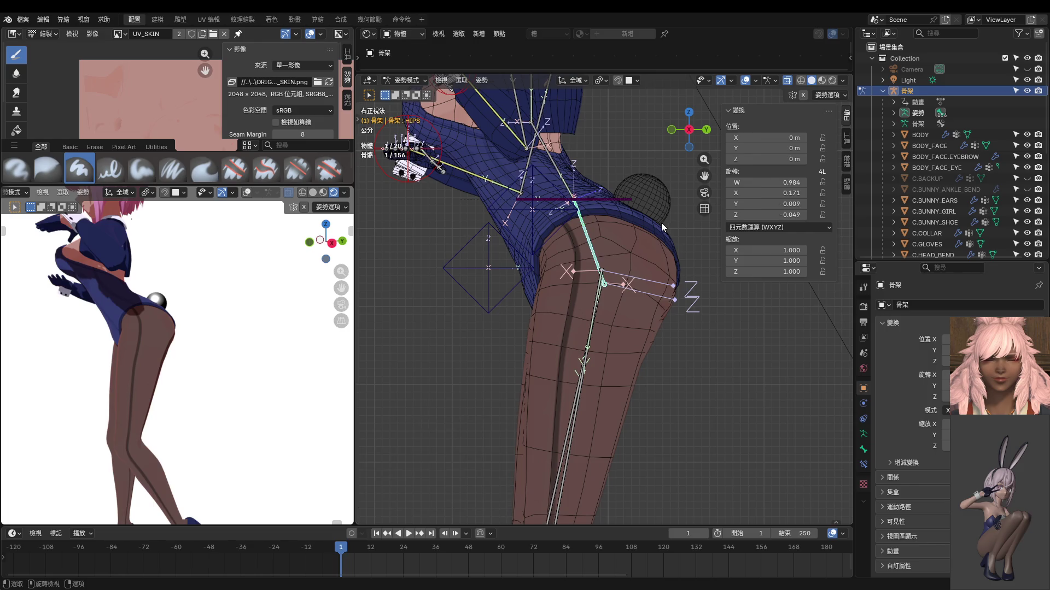
key(r)
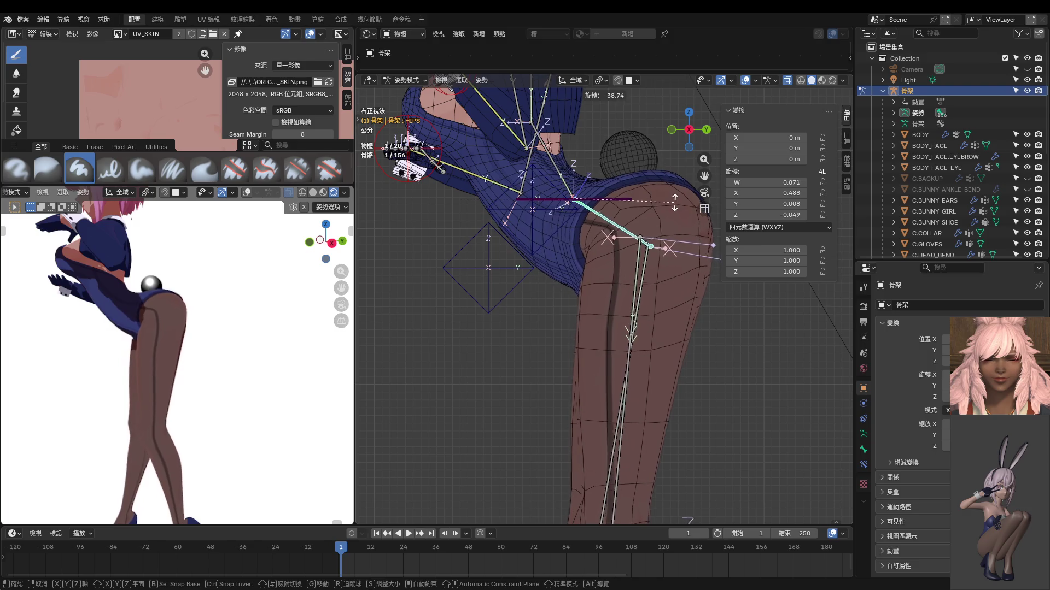
click(667, 266)
scroll(667, 267, down, 3)
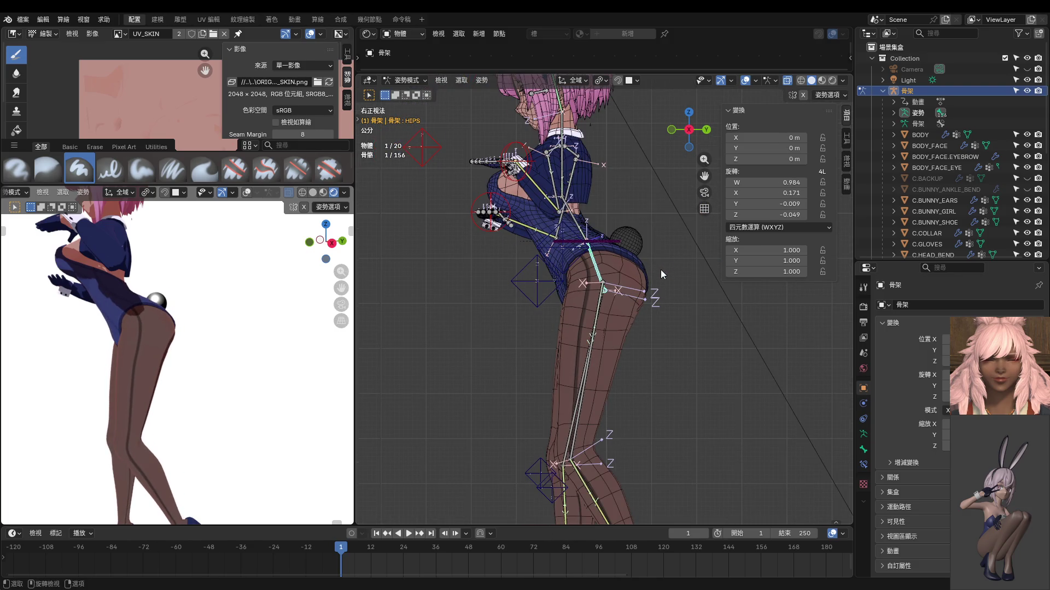
key(r)
click(667, 254)
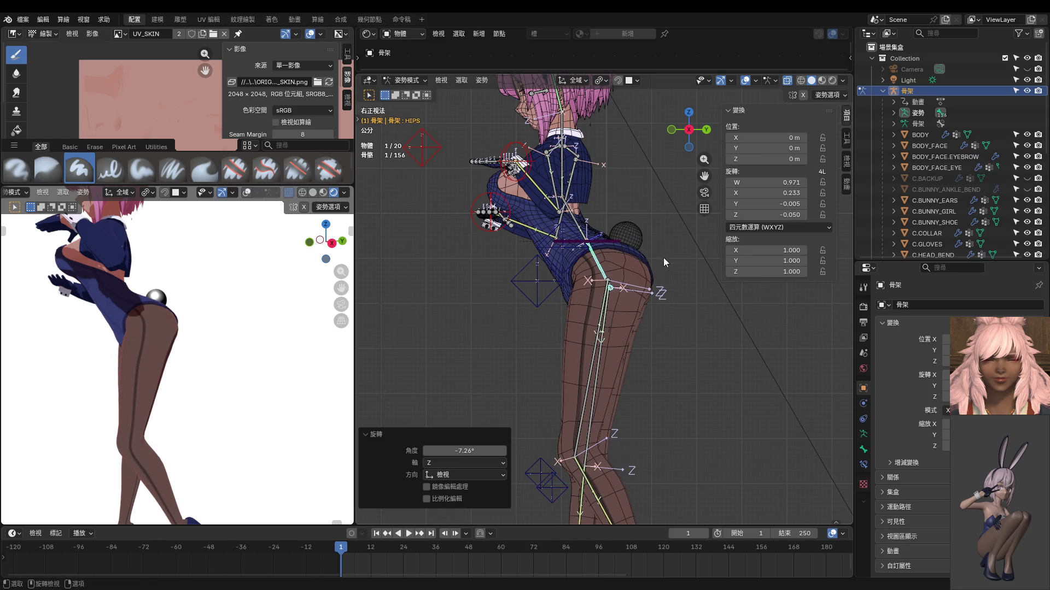
ctrl+scroll(586, 264, down, 5)
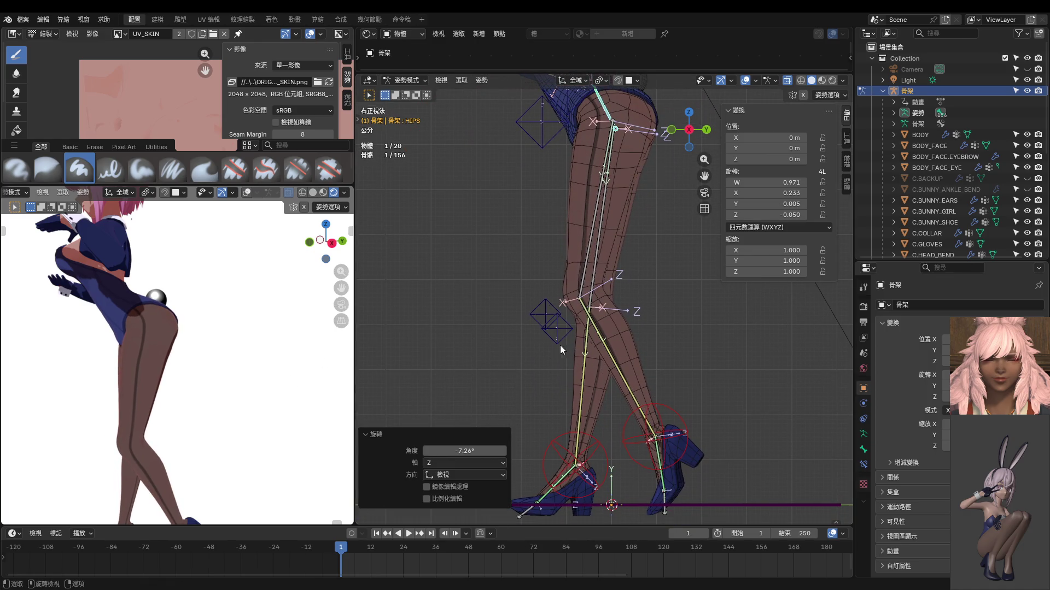
scroll(559, 345, down, 4)
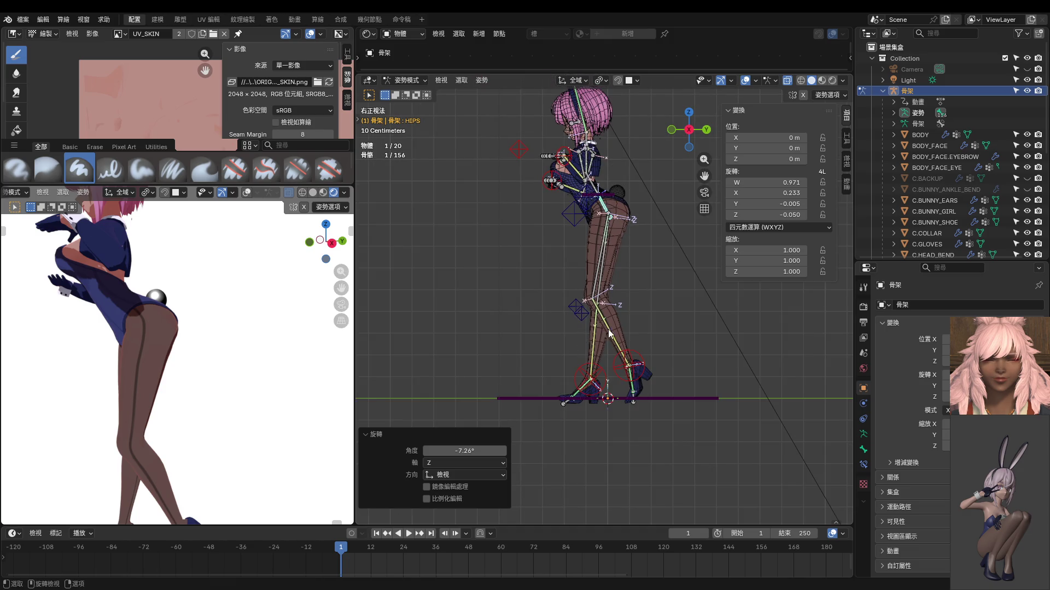
key(KP_1)
scroll(611, 321, up, 2)
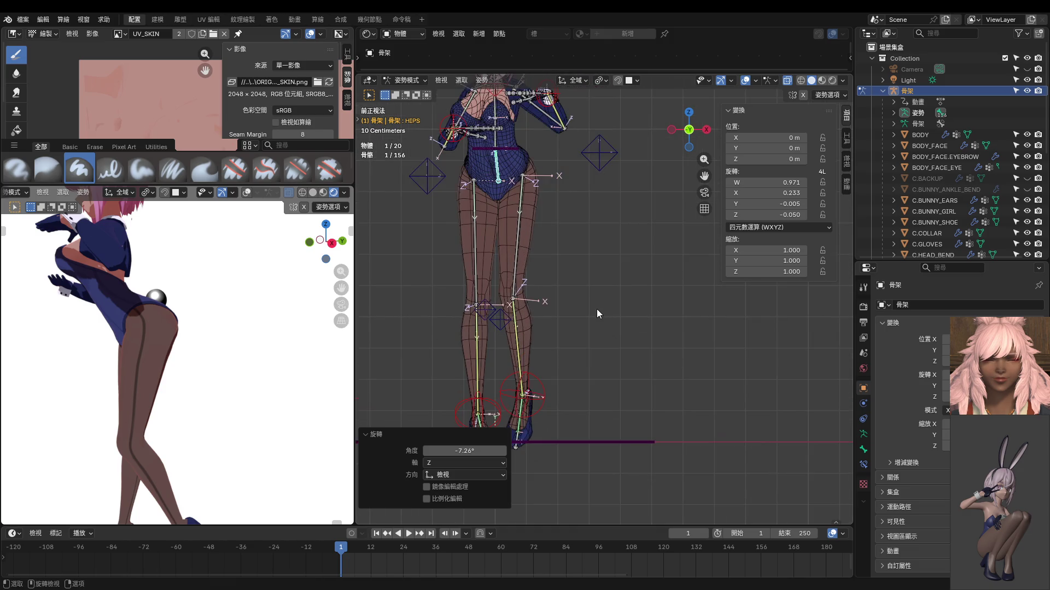
scroll(648, 394, up, 2)
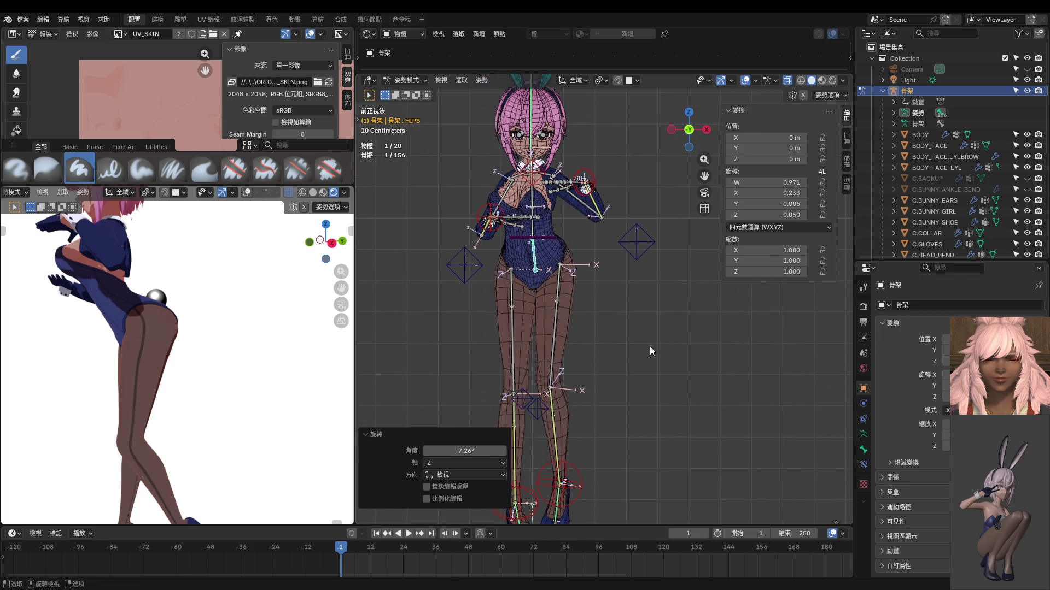
ctrl+scroll(595, 302, up, 3)
Step: Turn the left hand control about its X axis
click(598, 295)
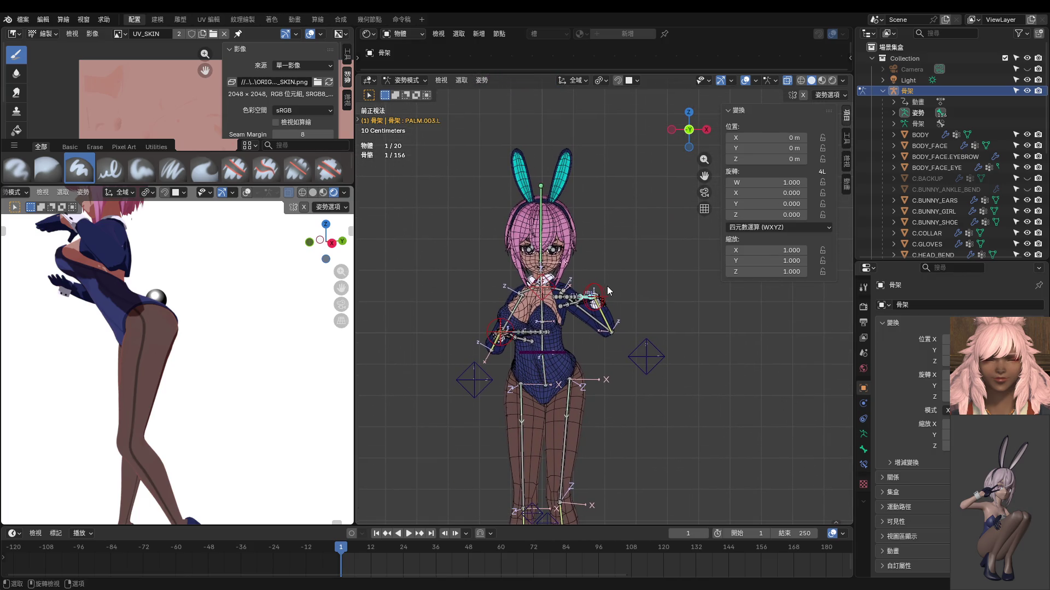
key(r)
key(x)
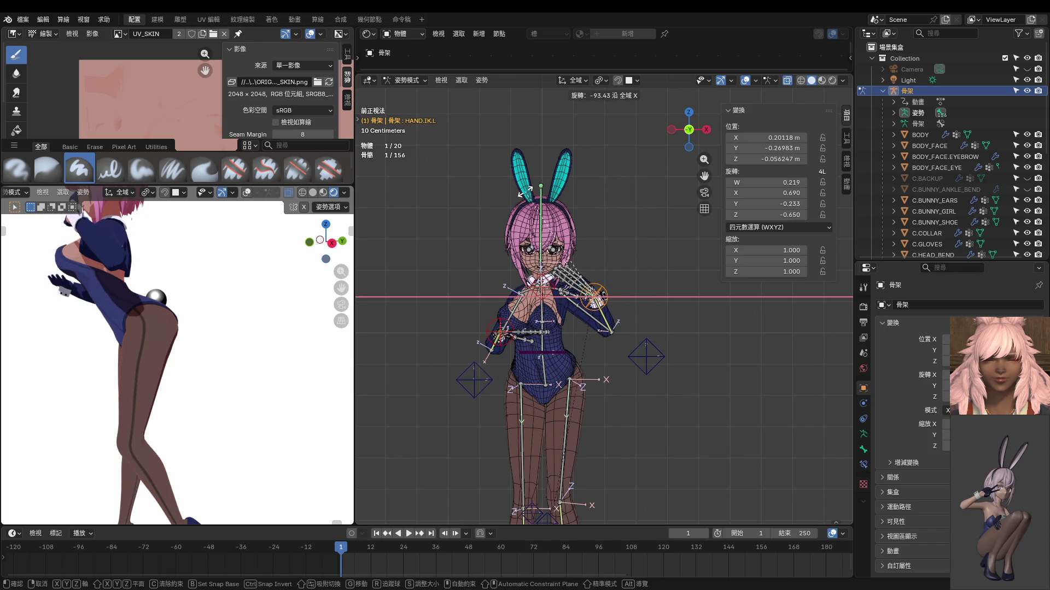
click(611, 247)
Step: Turn the right hand -82.7° on X, then rotate it again so the fingers point up
click(503, 326)
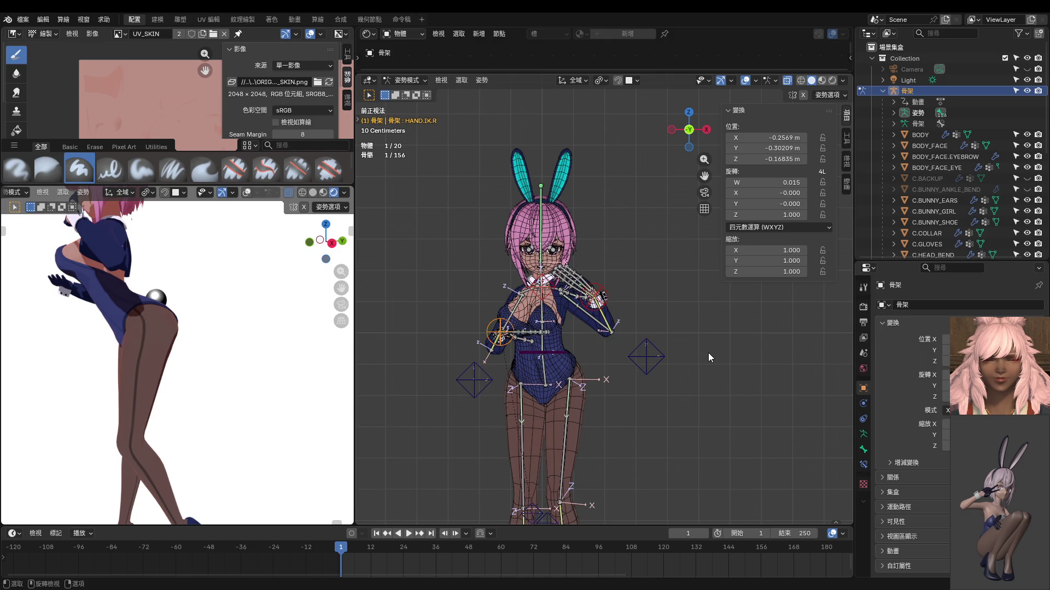
key(r)
key(x)
click(611, 305)
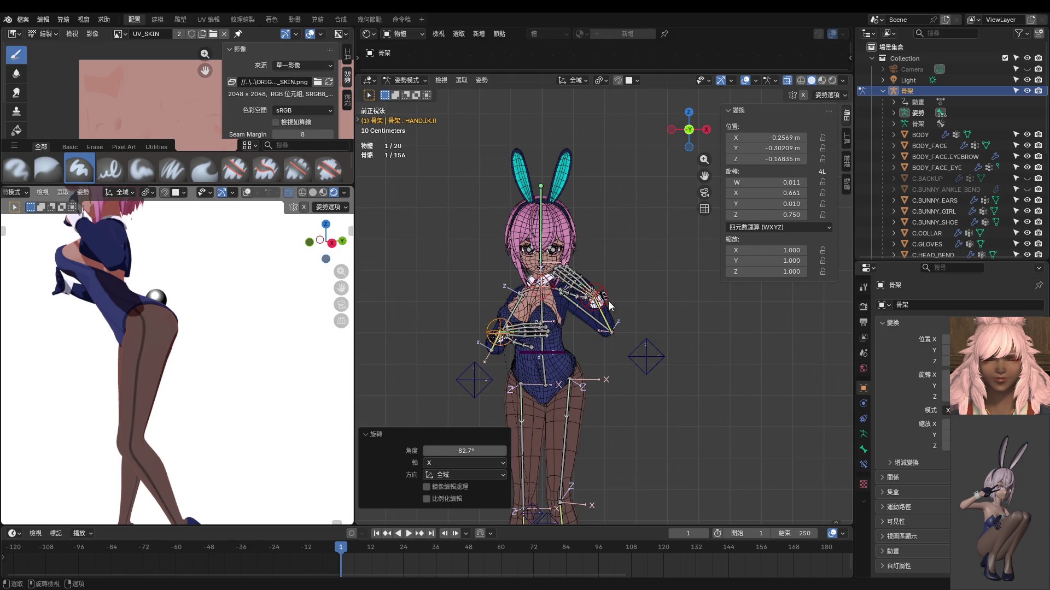
key(r)
click(529, 264)
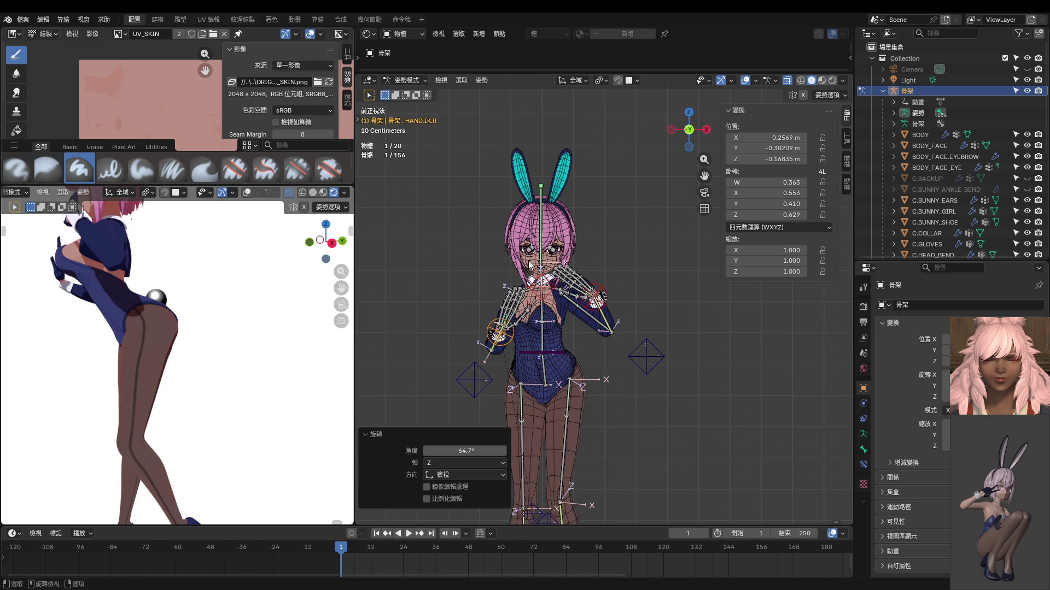
Step: In front view, reposition the right hand control and turn the left hand about 25°
key(KP_1)
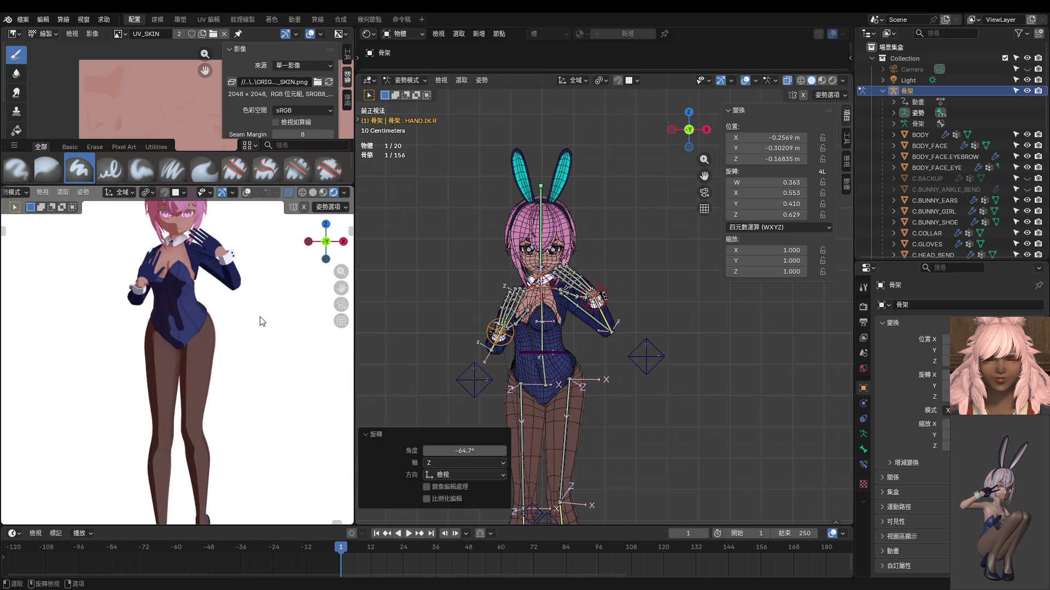
scroll(492, 296, up, 2)
scroll(517, 323, up, 2)
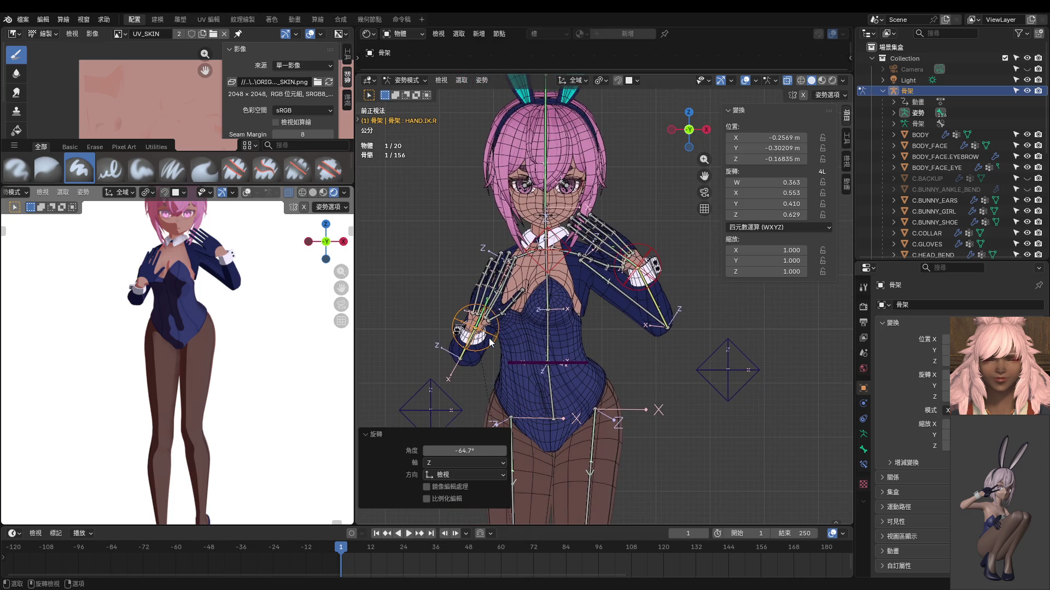
key(g)
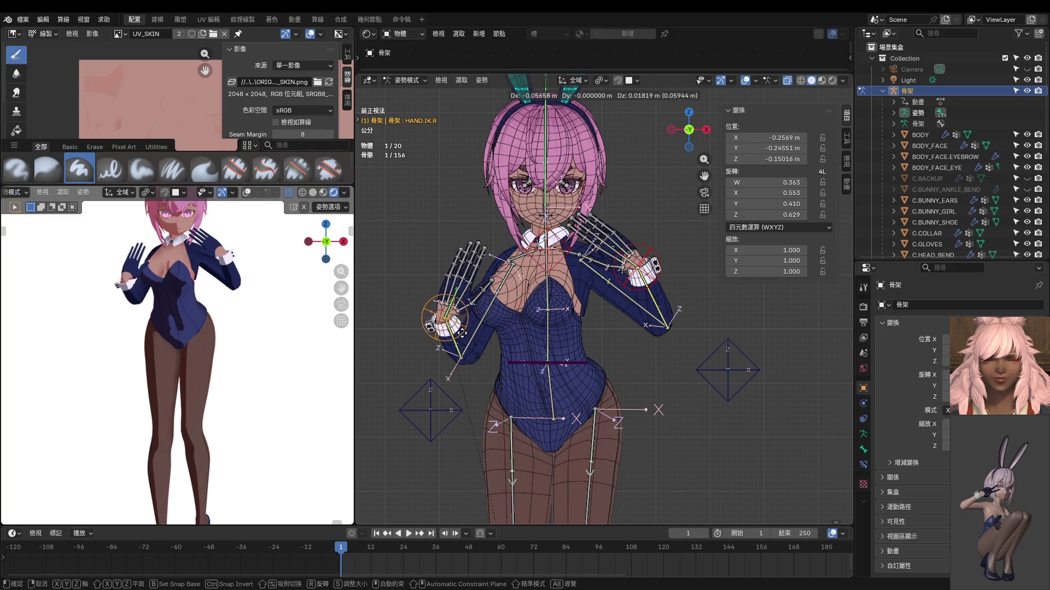
click(492, 339)
click(659, 254)
key(r)
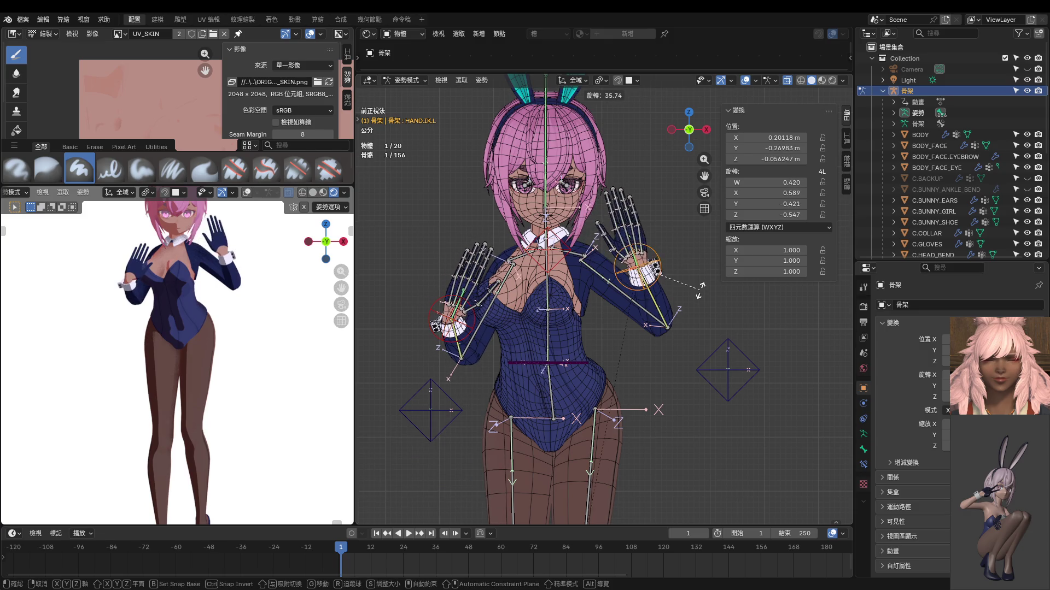
click(698, 277)
scroll(177, 328, down, 2)
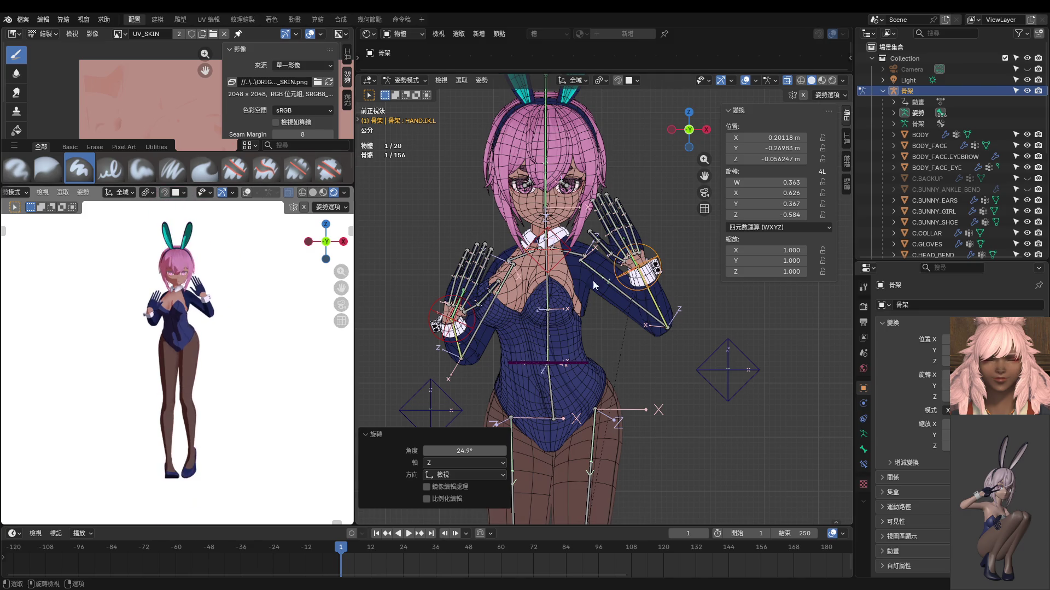
scroll(604, 252, up, 3)
click(605, 162)
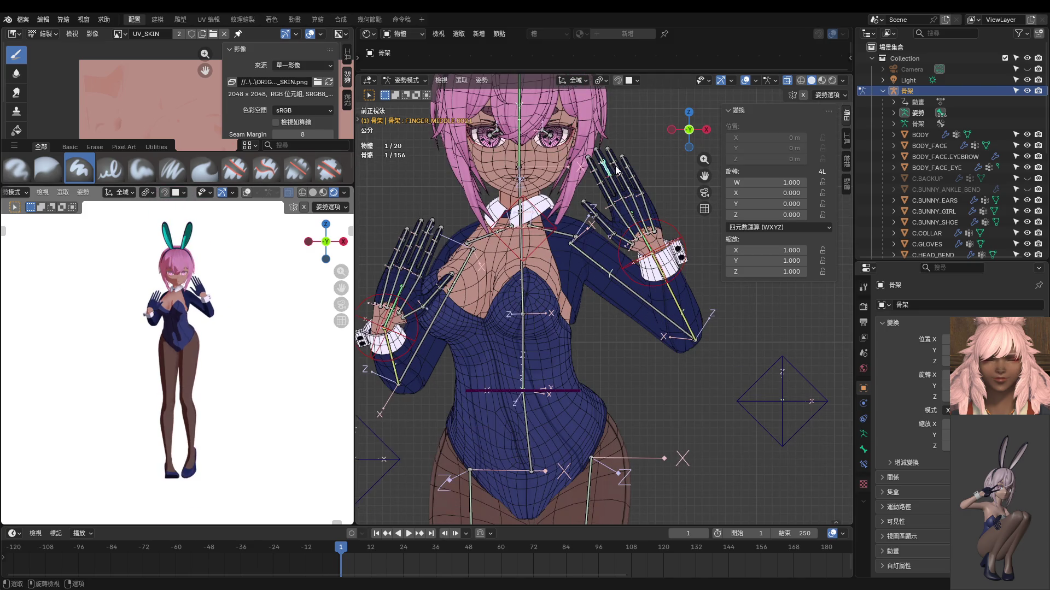
Step: Curl the raised hand's ring and pinky fingers -75.8° about X toward the palm
shift+click(617, 168)
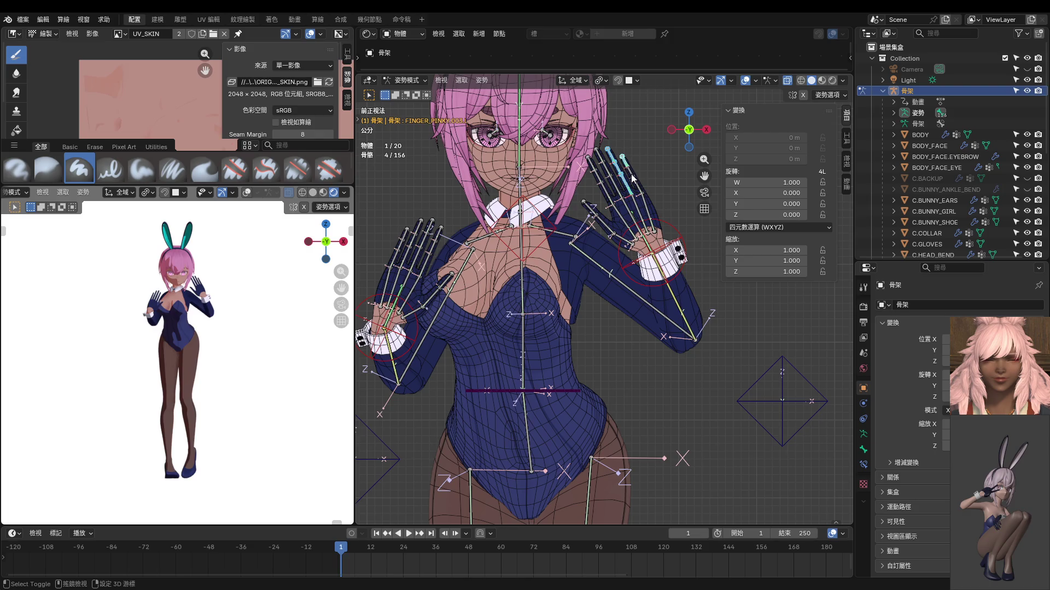
key(r)
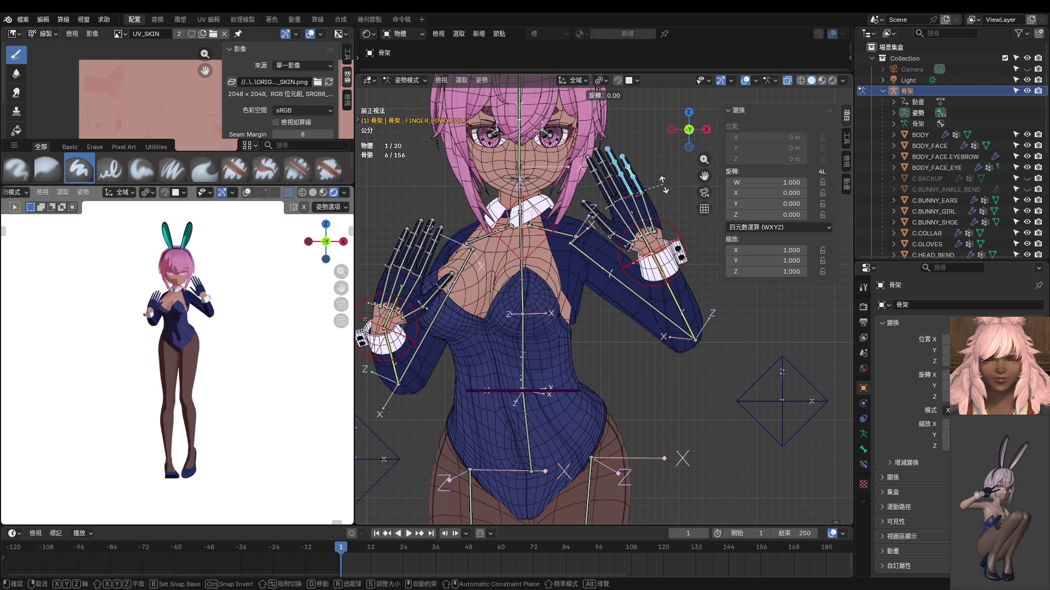
key(x)
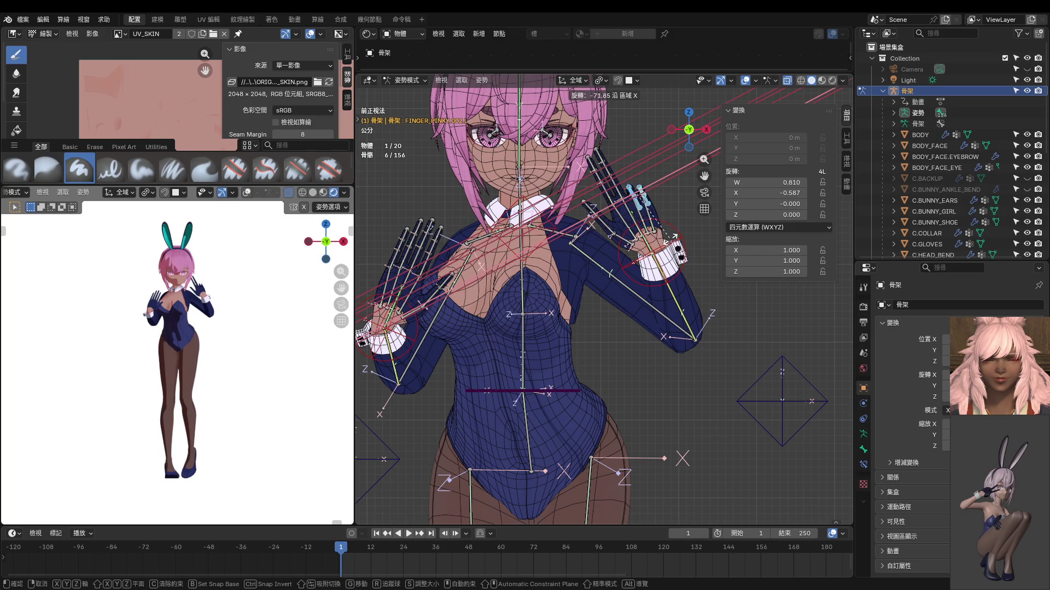
click(593, 283)
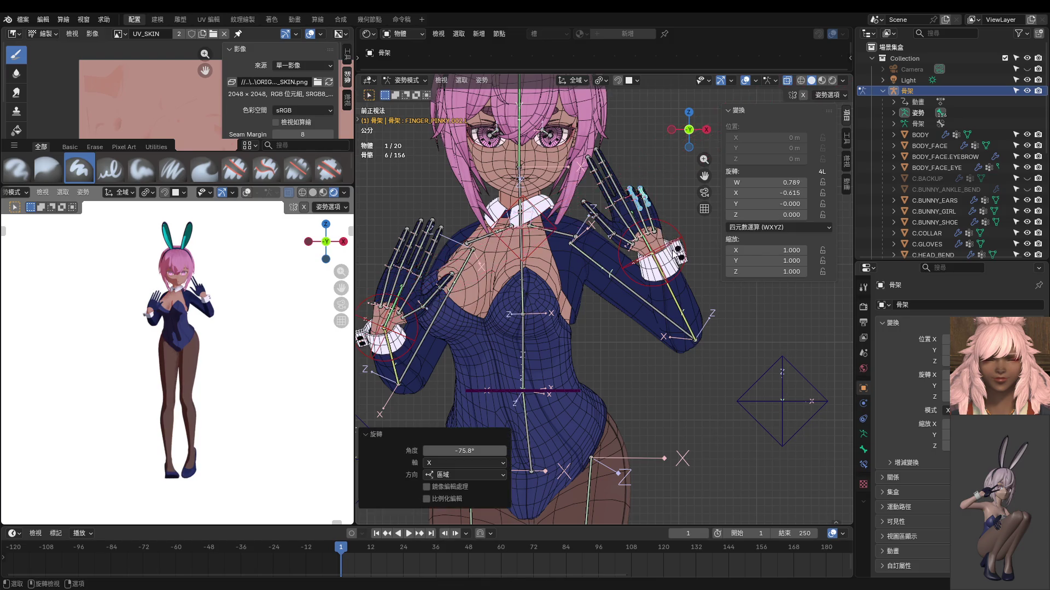
mouse_move(593, 283)
middle_down()
mouse_move(483, 296)
mouse_move(522, 302)
mouse_move(581, 288)
middle_up()
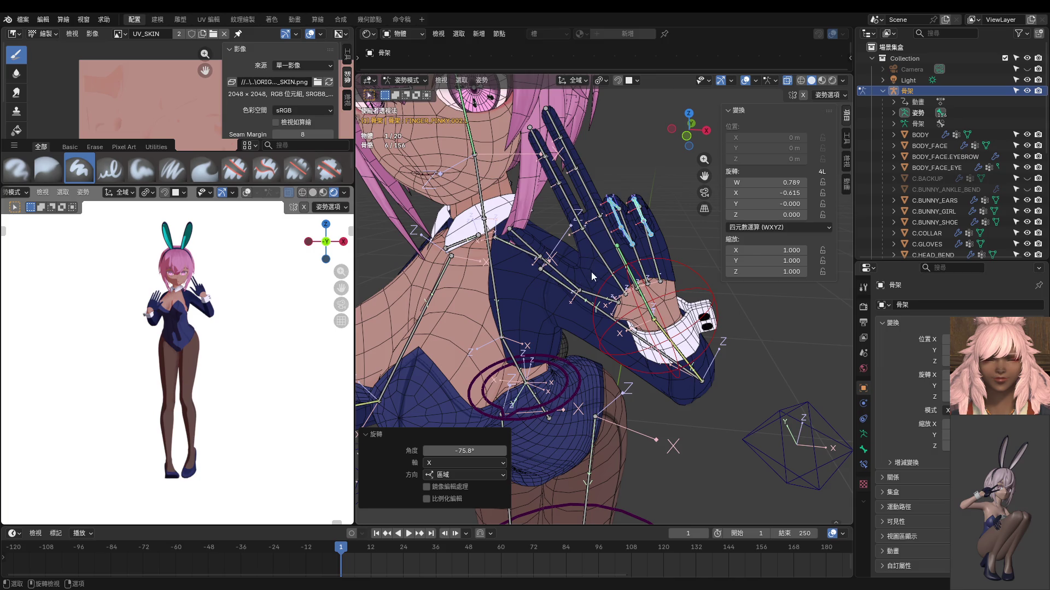
Step: Fold the raised hand's thumb -85.5° about X across the palm
click(589, 273)
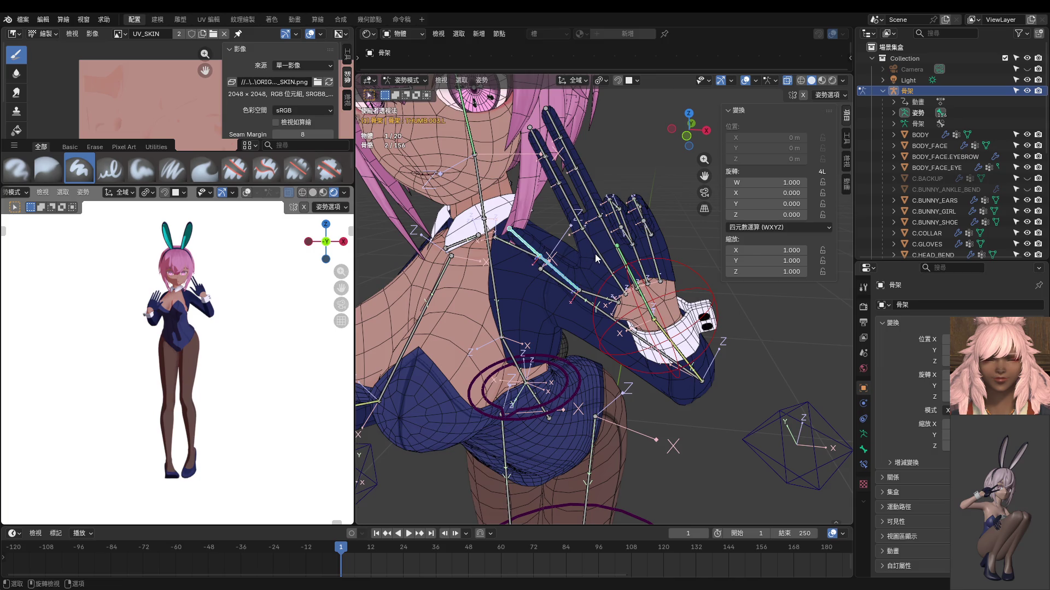
key(r)
key(x)
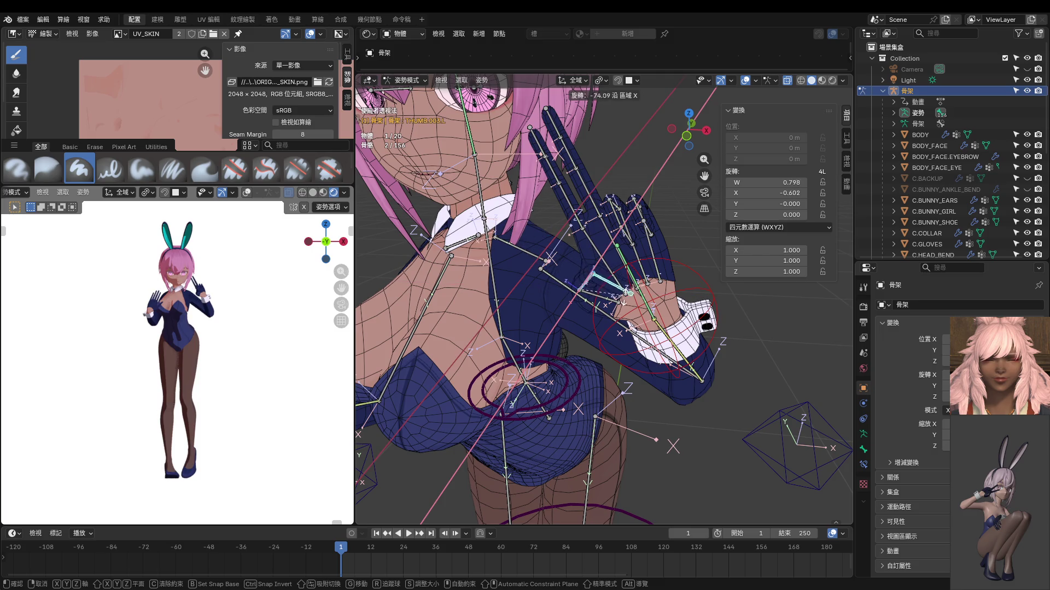
click(608, 288)
middle_drag(574, 288, 492, 246)
scroll(169, 304, up, 2)
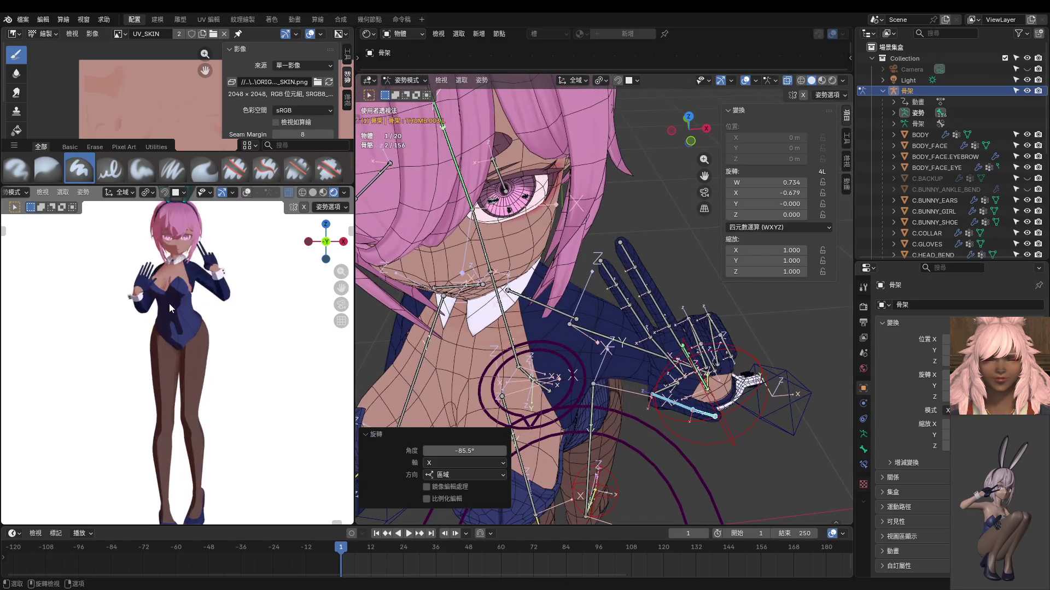
scroll(169, 303, up, 5)
Step: Frame the V-sign hand in the preview and show the armature's Bone Collections
middle_drag(169, 328, 194, 369)
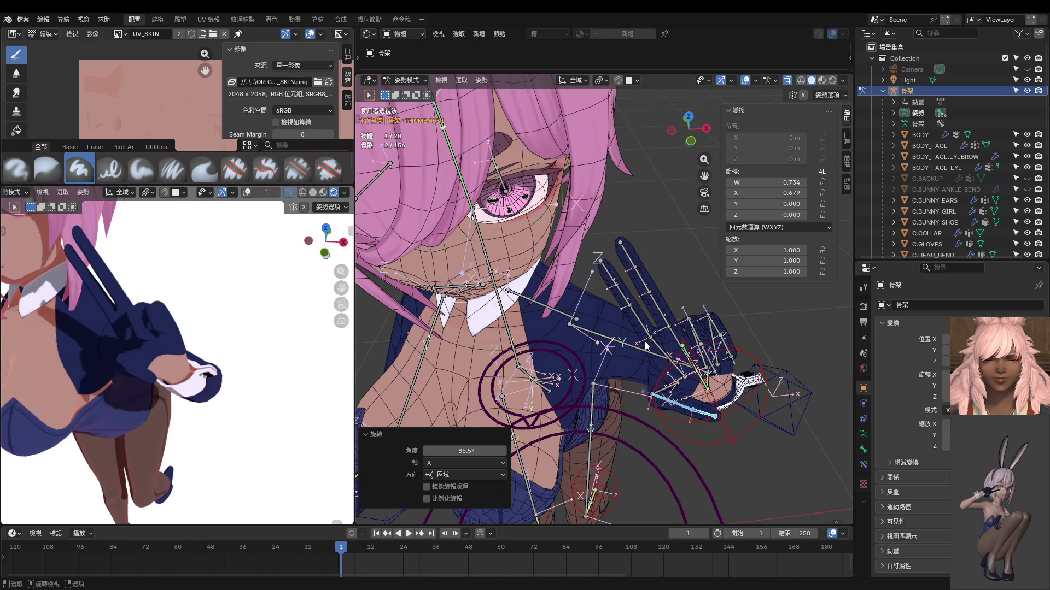
middle_drag(646, 348, 716, 349)
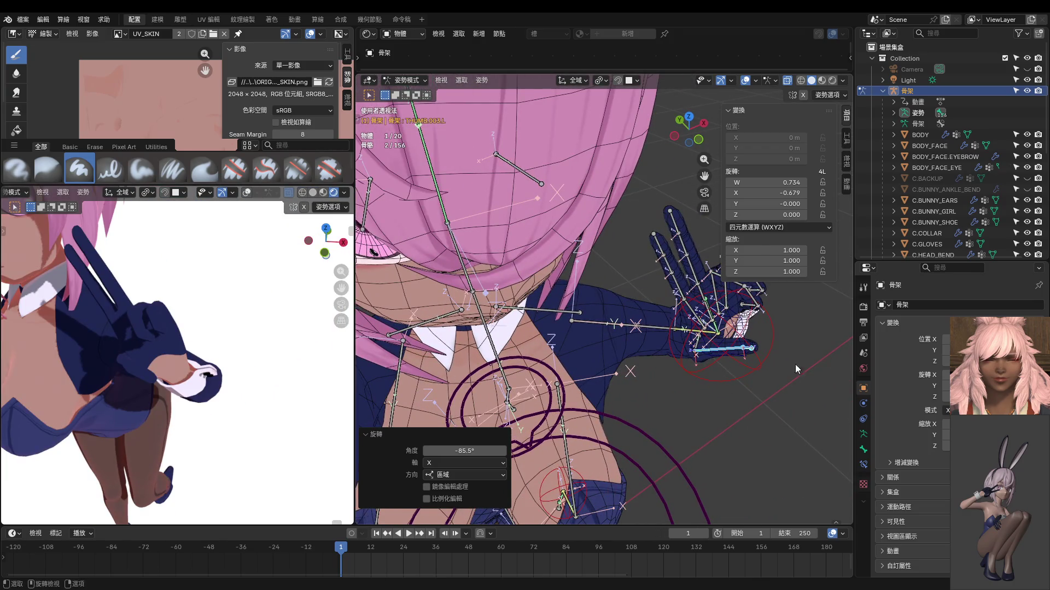
click(863, 435)
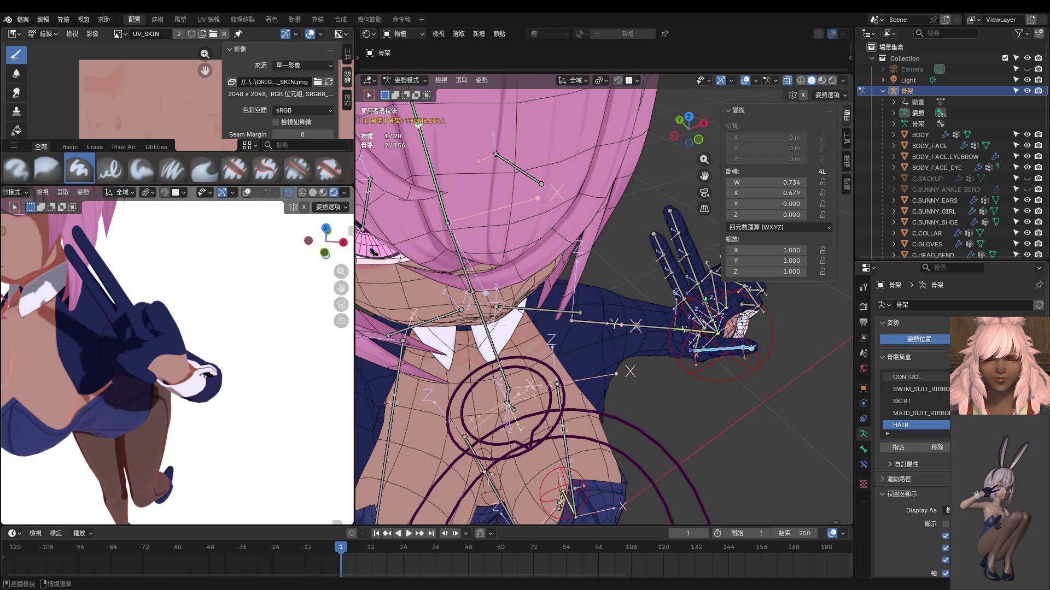
mouse_move(738, 378)
middle_down()
mouse_move(768, 379)
mouse_move(673, 353)
middle_up()
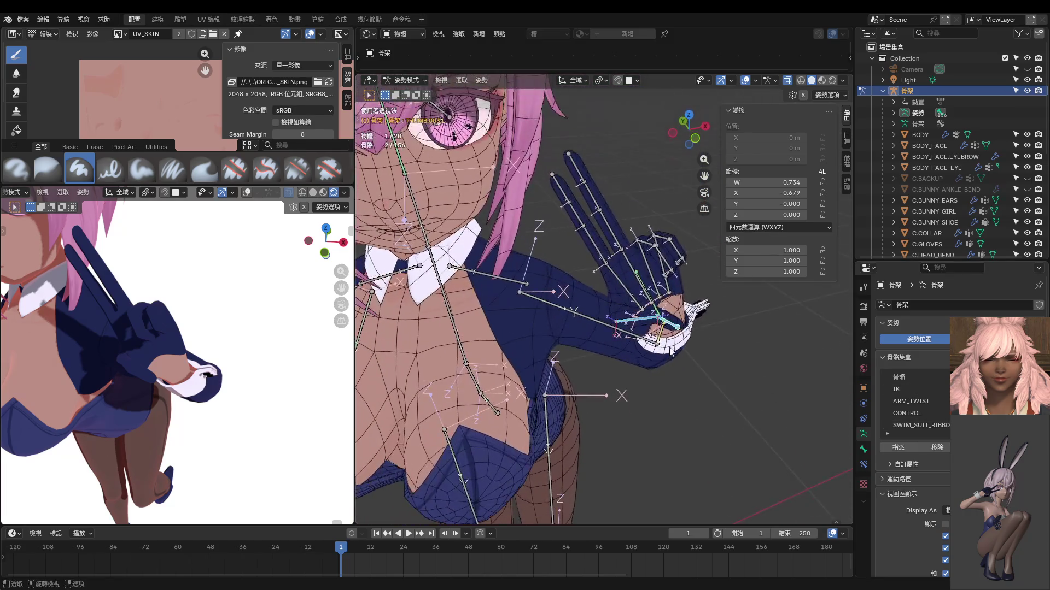
Step: After a cancelled X-axis try, turn the other hand's thumb 16.3° about Z
click(615, 324)
middle_drag(615, 325, 607, 242)
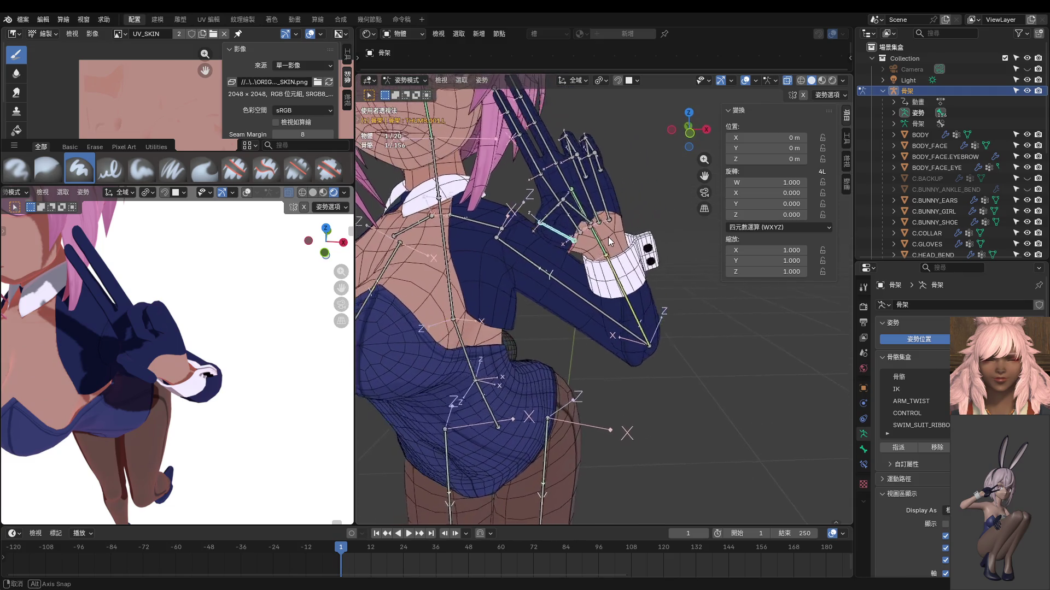
key(r)
key(x)
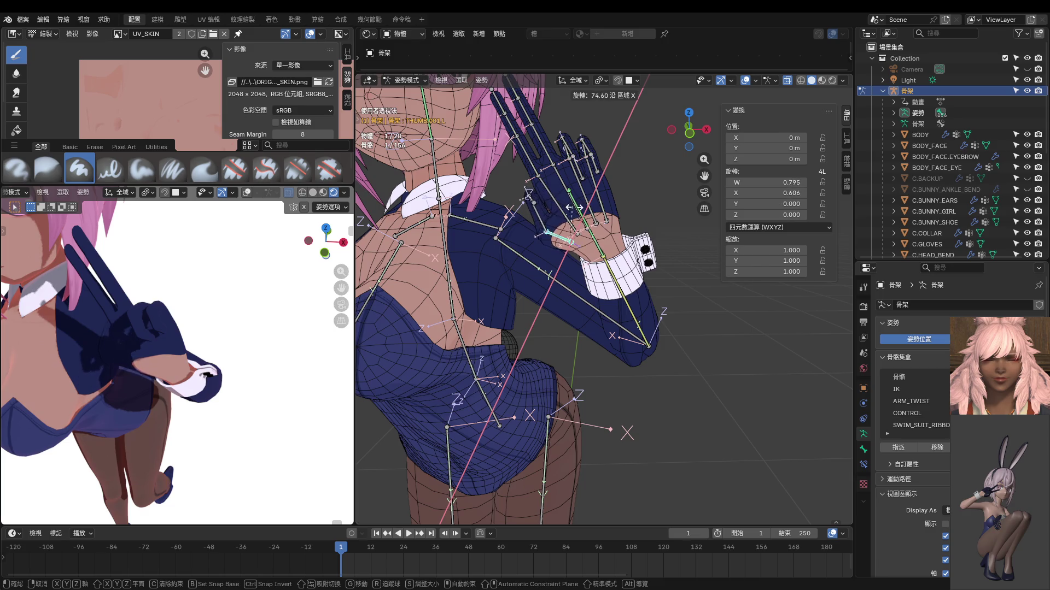
right_click(602, 231)
middle_drag(603, 229, 585, 233)
key(r)
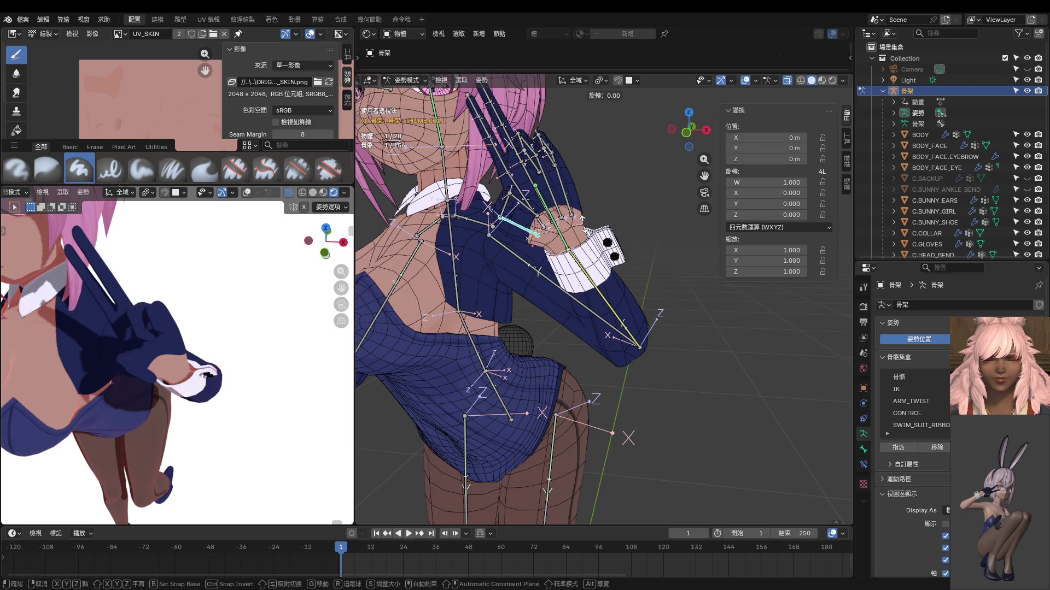
key(z)
click(584, 232)
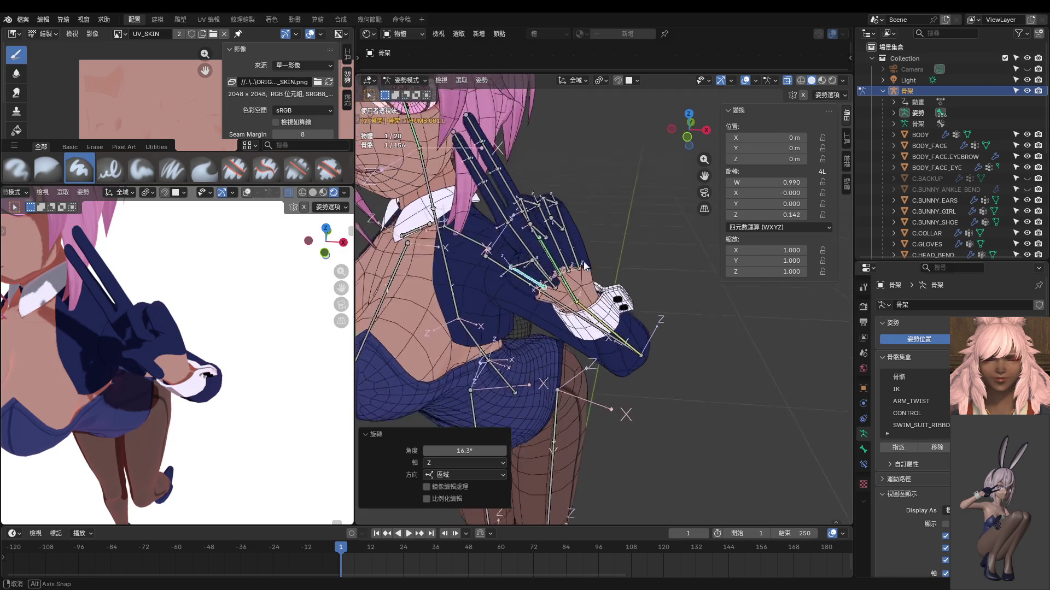
Step: Twist the same thumb a further 29.7° about Y
middle_drag(585, 233, 624, 289)
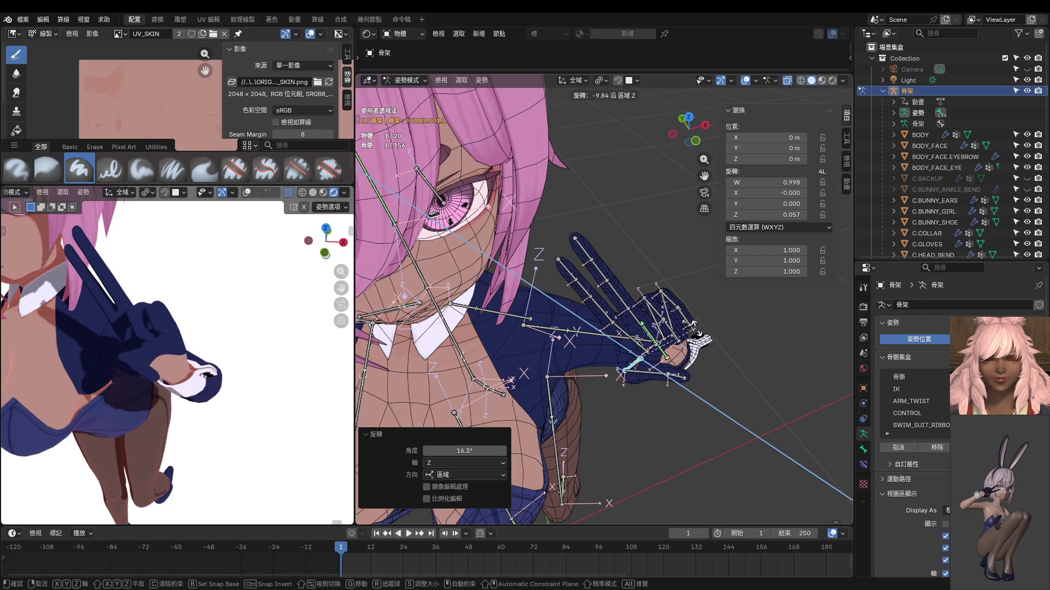
key(r)
key(y)
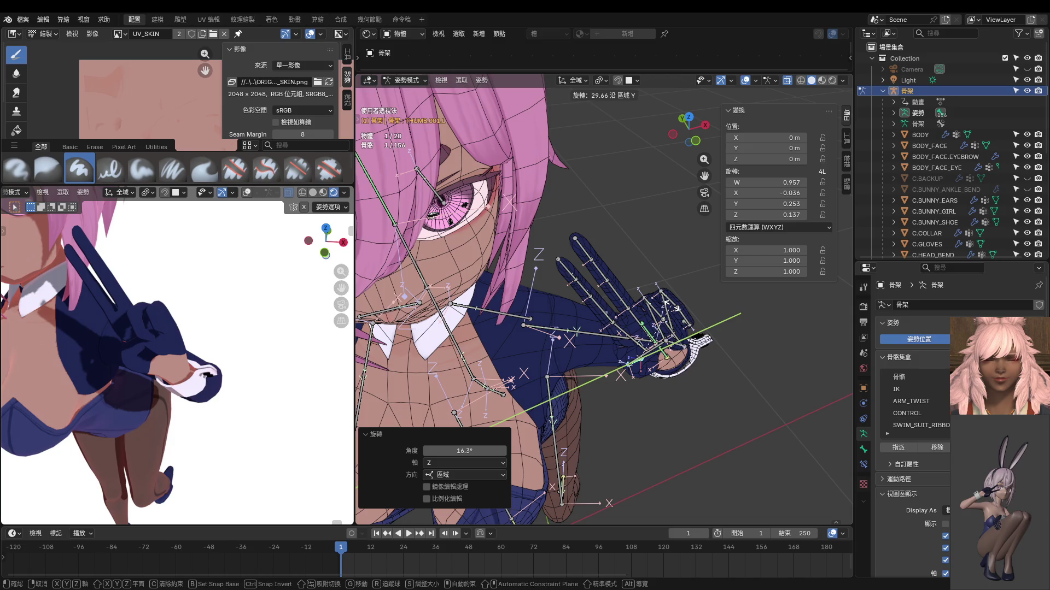
click(664, 353)
middle_drag(574, 287, 493, 205)
scroll(143, 281, up, 8)
scroll(142, 281, down, 8)
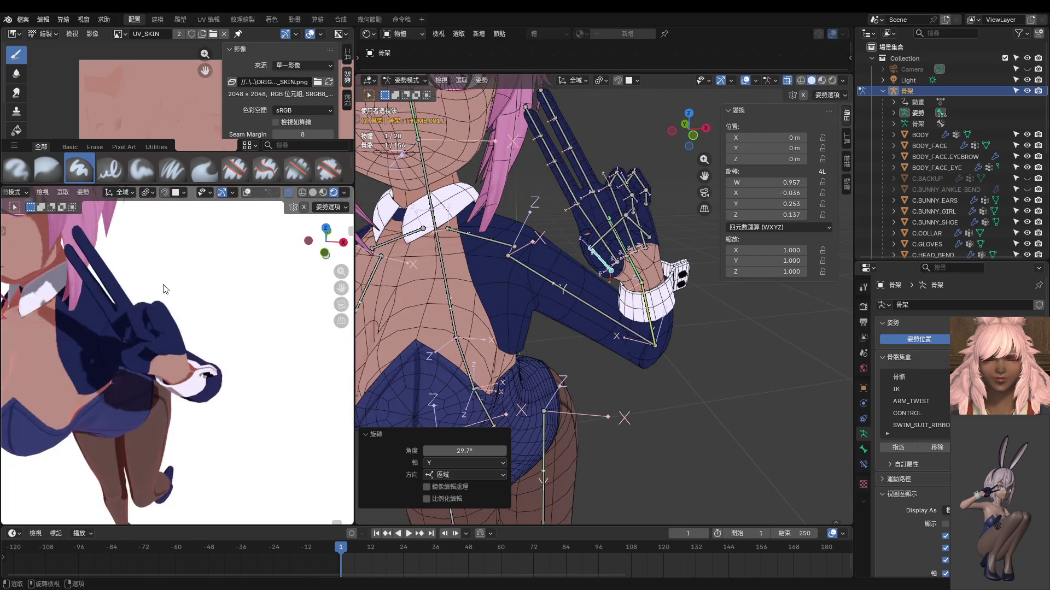
Step: Box-select the ring and pinky bones of that hand, viewing it from behind
mouse_move(164, 287)
middle_down()
mouse_move(209, 295)
mouse_move(197, 288)
middle_up()
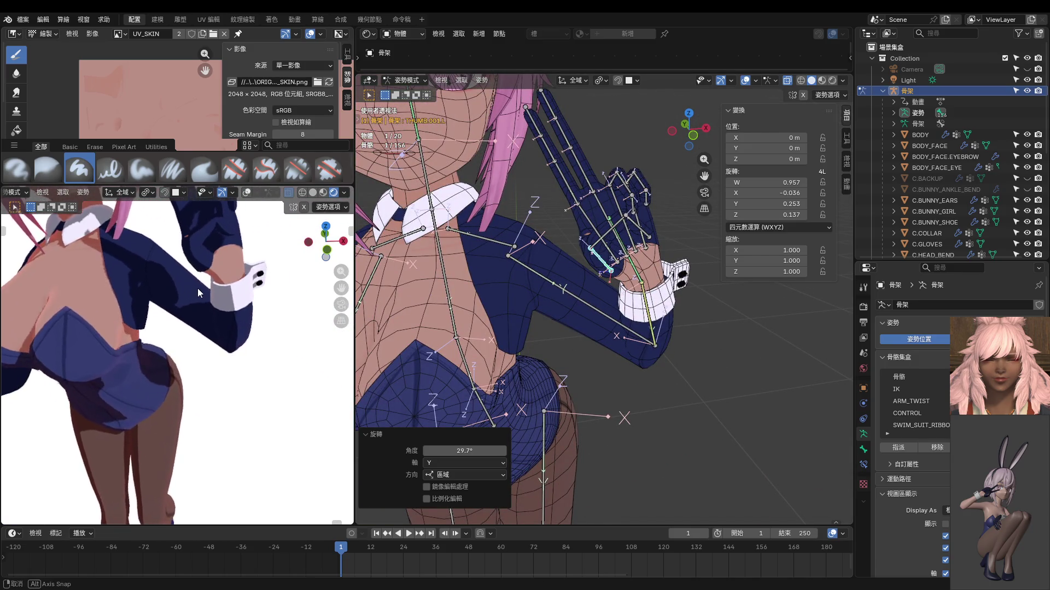
middle_drag(572, 286, 572, 291)
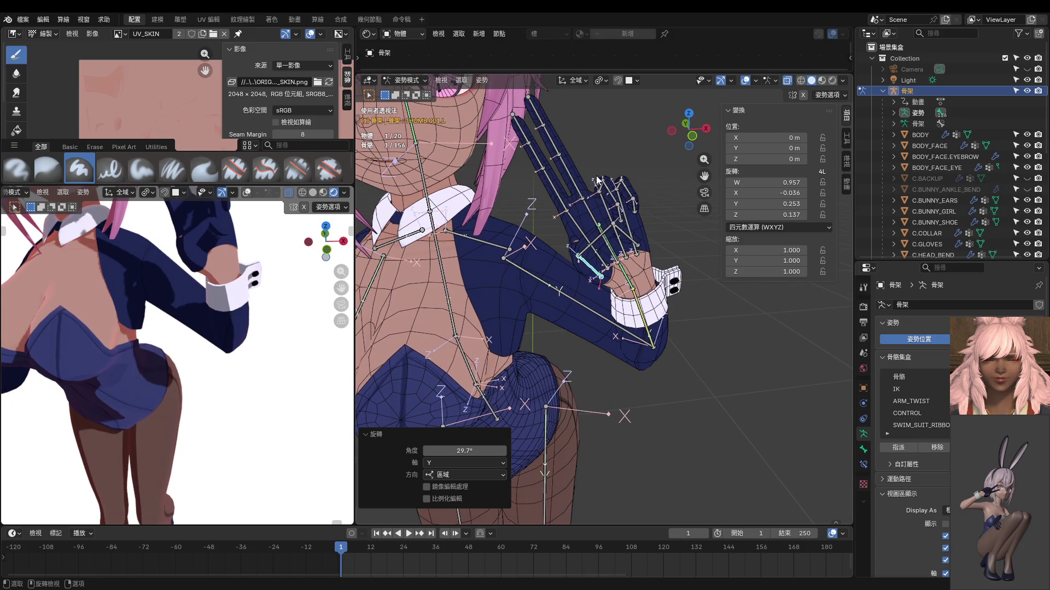
drag(598, 177, 632, 200)
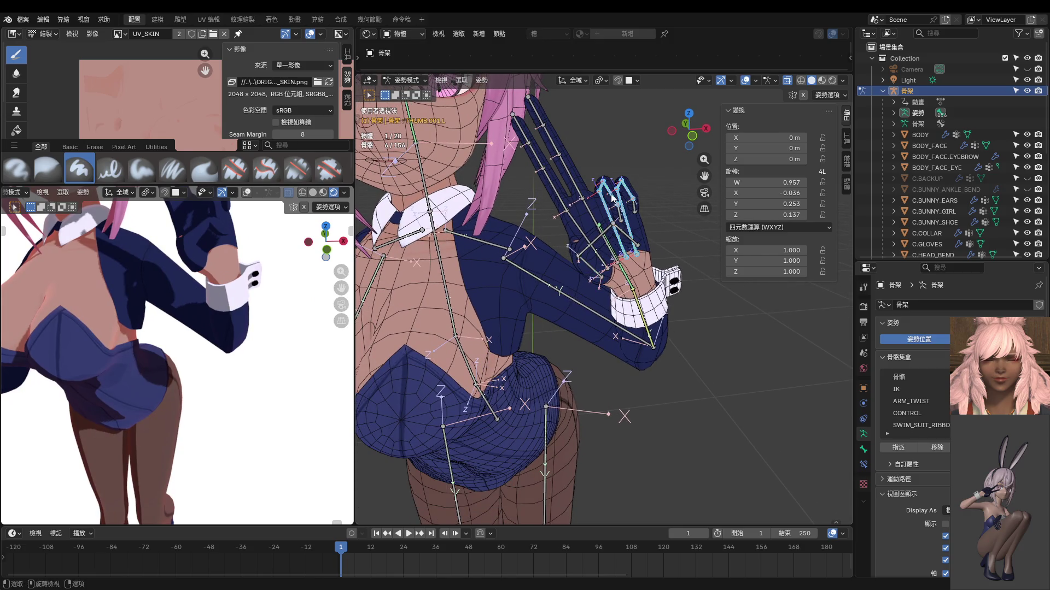
shift+click(614, 197)
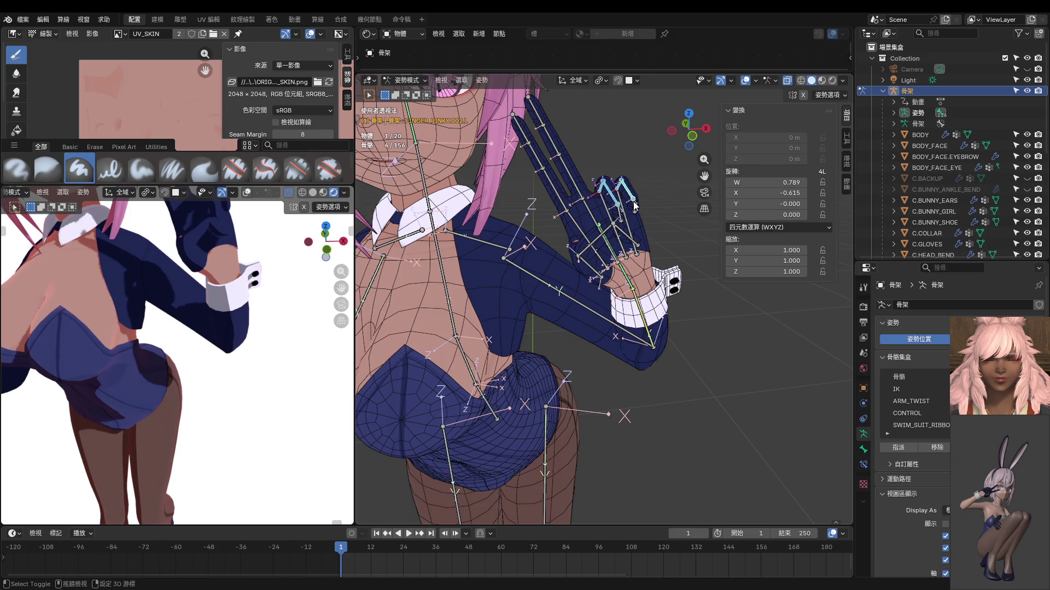
middle_drag(621, 217, 523, 220)
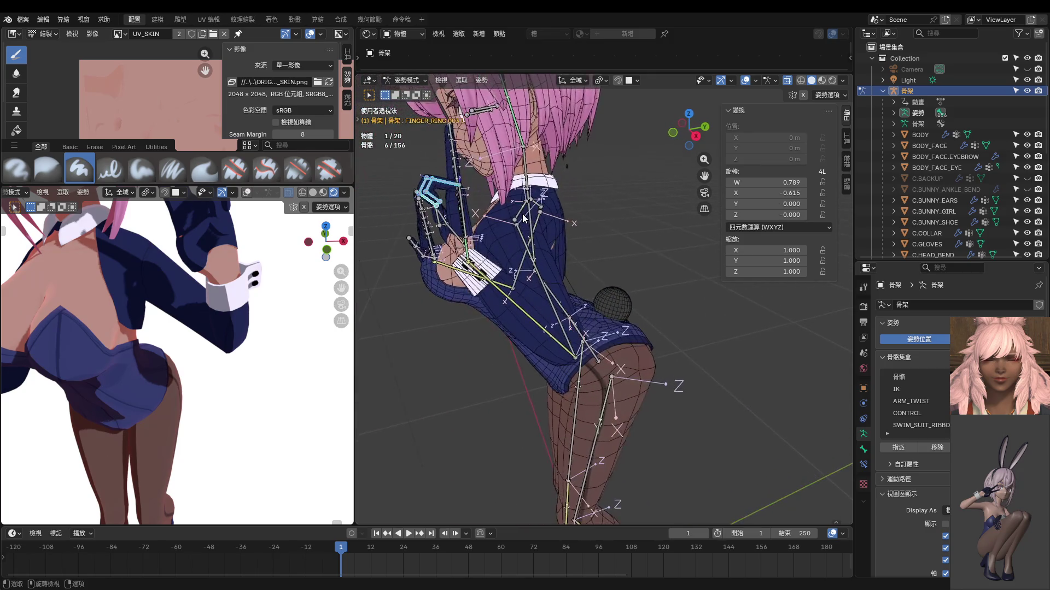
Step: Bend the selected ring and pinky bones -13.8° about X, then check from the front
key(r)
key(x)
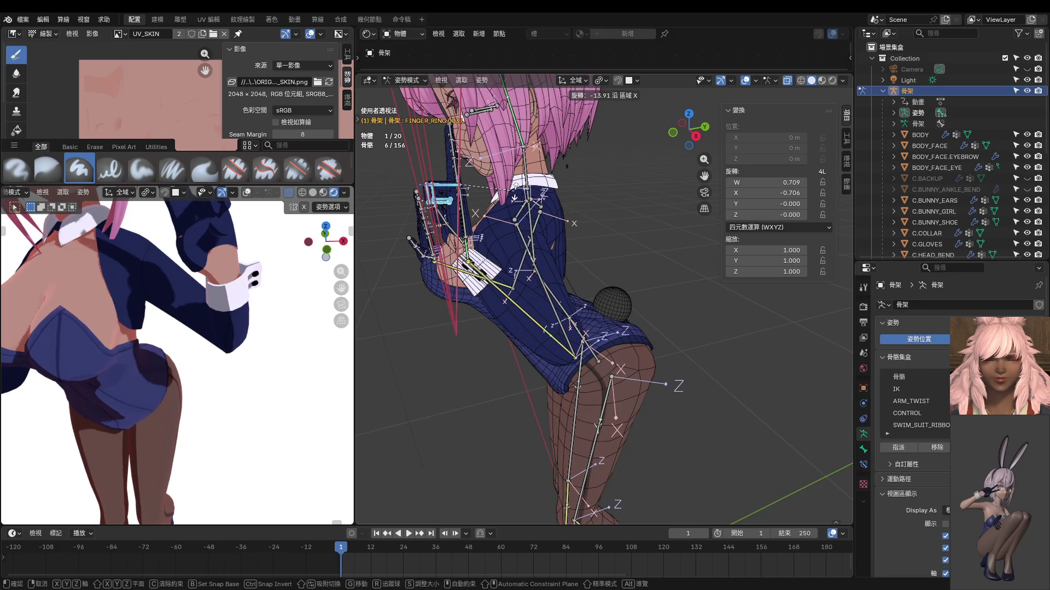
key(Return)
mouse_move(123, 344)
middle_down()
mouse_move(179, 290)
mouse_move(185, 299)
middle_up()
mouse_move(424, 280)
middle_down()
mouse_move(474, 293)
mouse_move(530, 274)
mouse_move(565, 243)
mouse_move(597, 265)
mouse_move(569, 242)
mouse_move(591, 246)
mouse_move(618, 227)
middle_up()
key(KP_1)
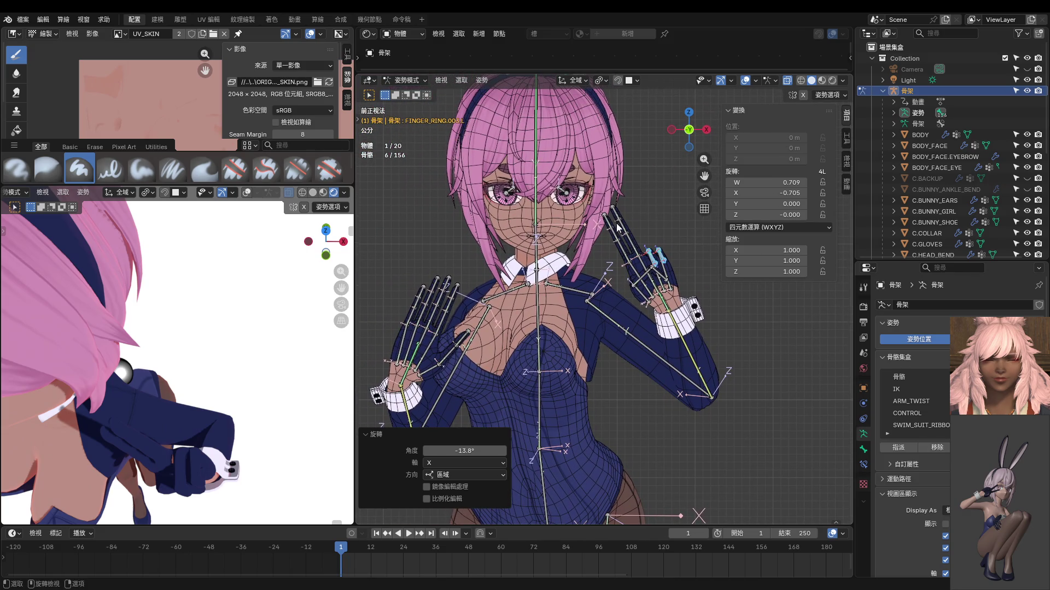
Step: Copy the posed hand's finger bones and paste them X-flipped onto the other hand
drag(606, 206, 681, 288)
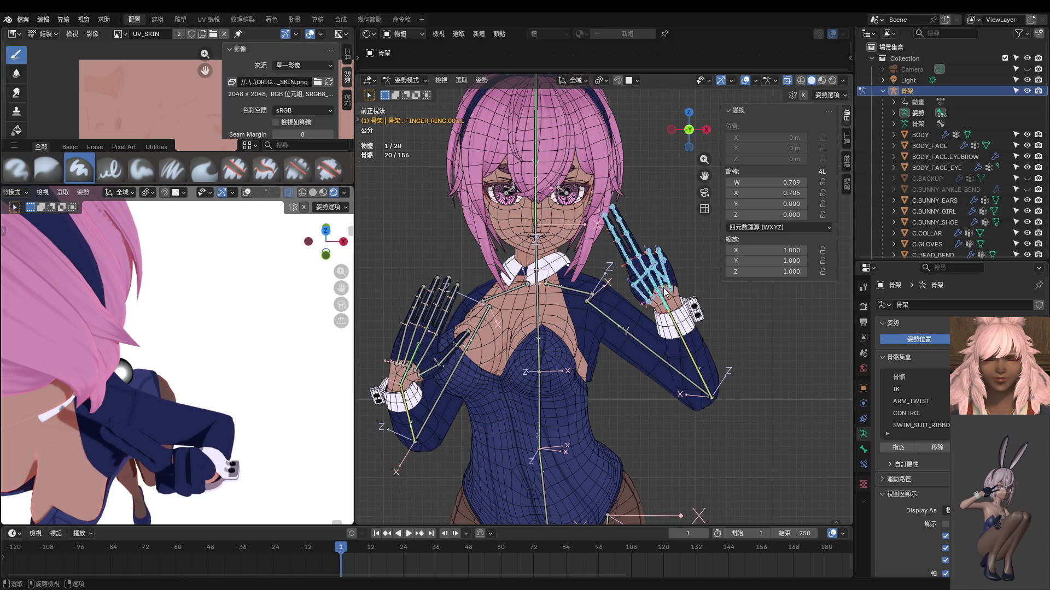
key(ctrl+c)
key(ctrl+shift+v)
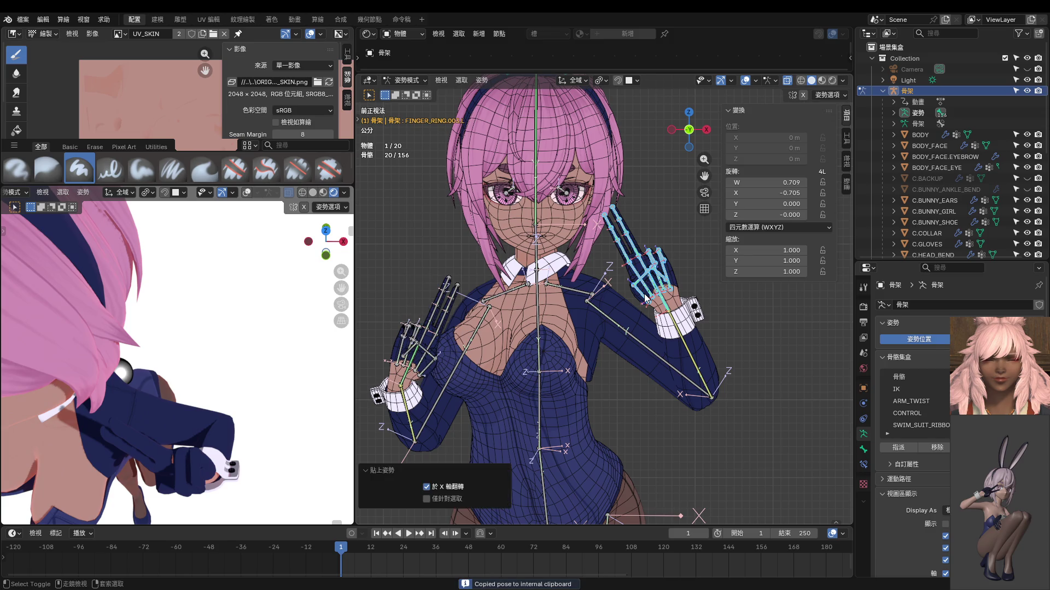
ctrl+middle_drag(623, 305, 599, 289)
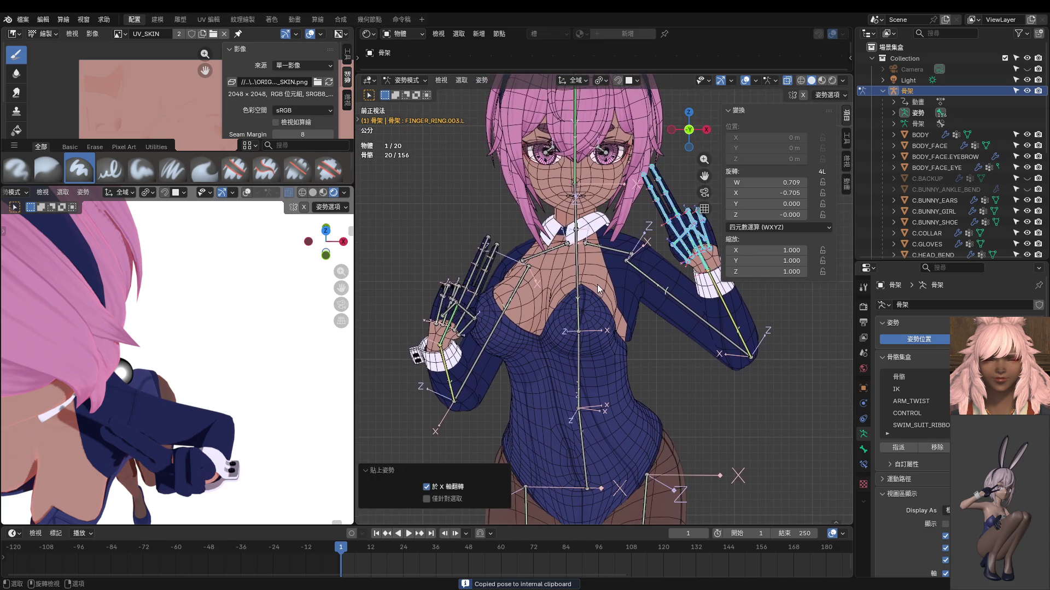
scroll(518, 313, down, 1)
scroll(157, 382, down, 4)
scroll(156, 382, down, 2)
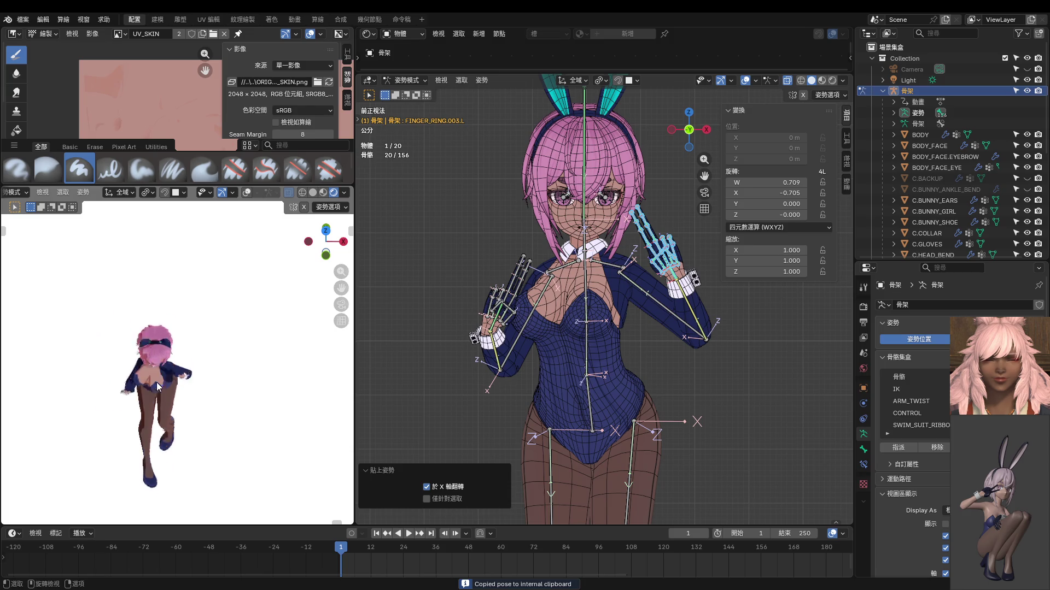
scroll(156, 382, up, 1)
scroll(576, 230, up, 2)
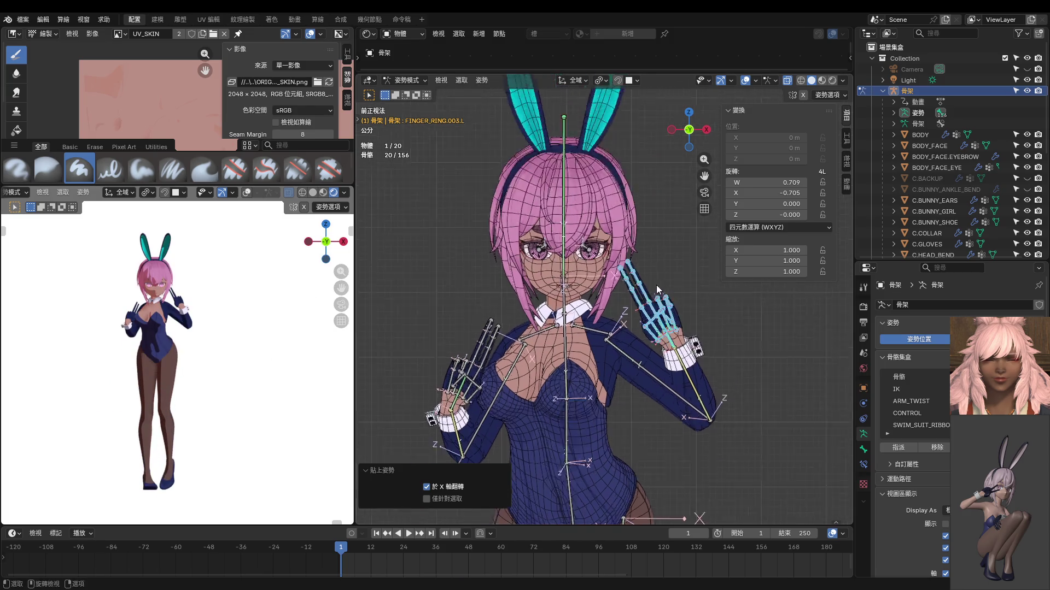
scroll(590, 262, up, 4)
scroll(619, 308, up, 1)
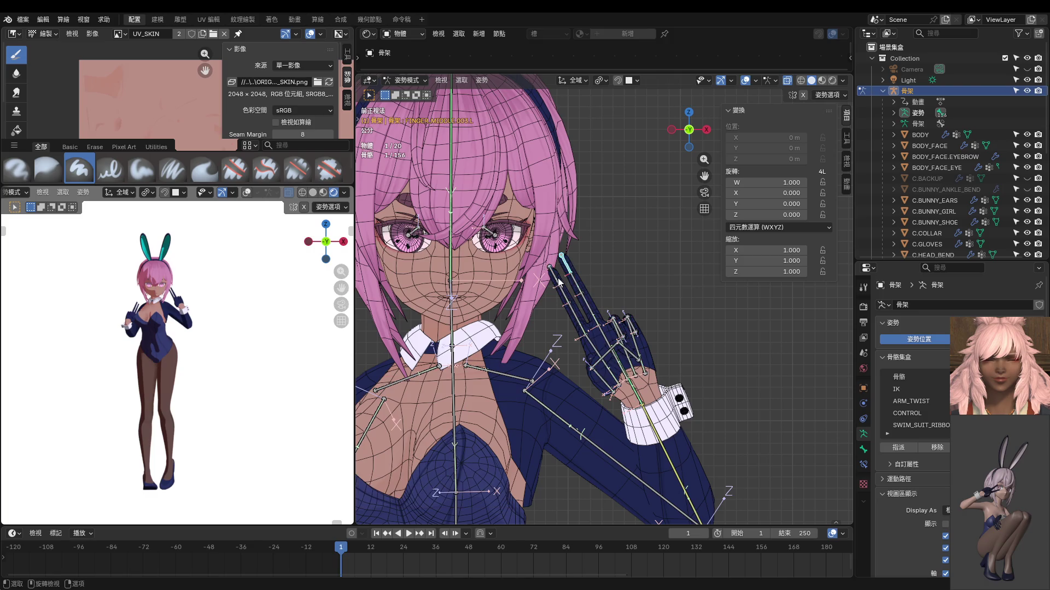
Step: Spread the index and middle fingers apart about their own Z axes into a V-sign
click(558, 279)
shift+click(574, 312)
key(r)
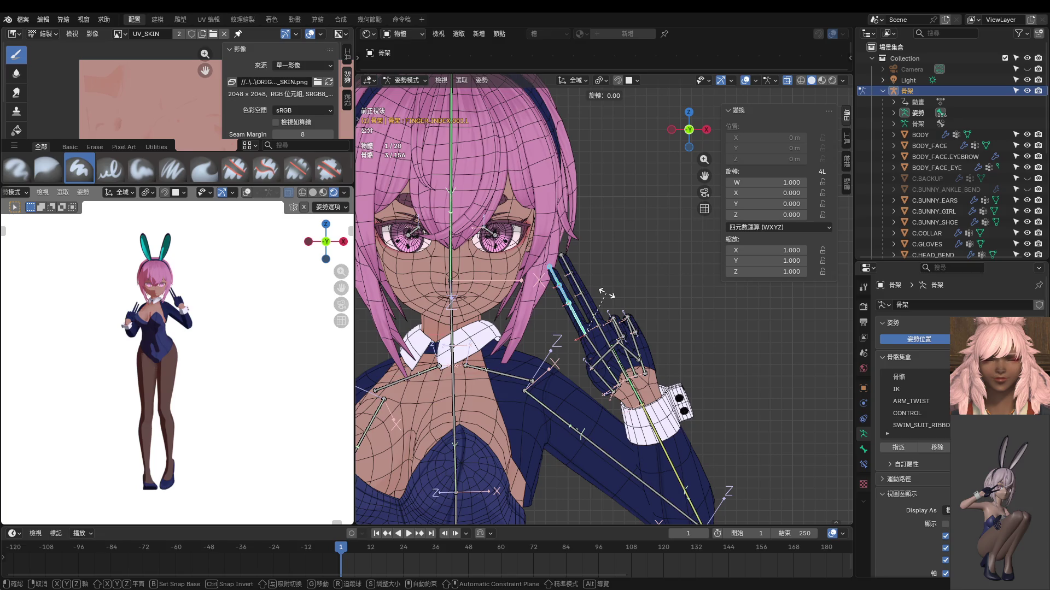
key(x)
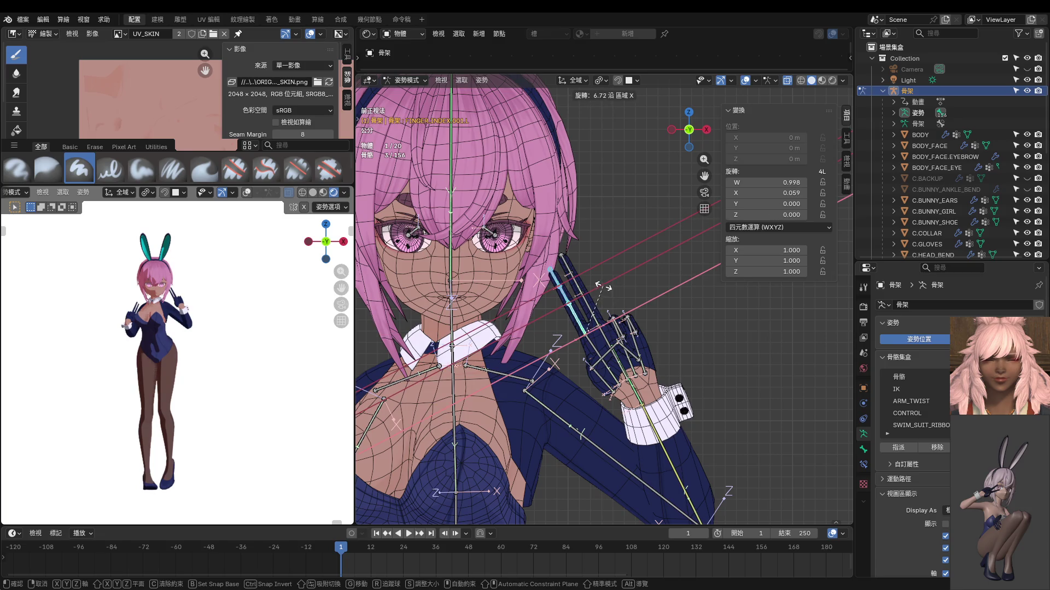
right_click(591, 304)
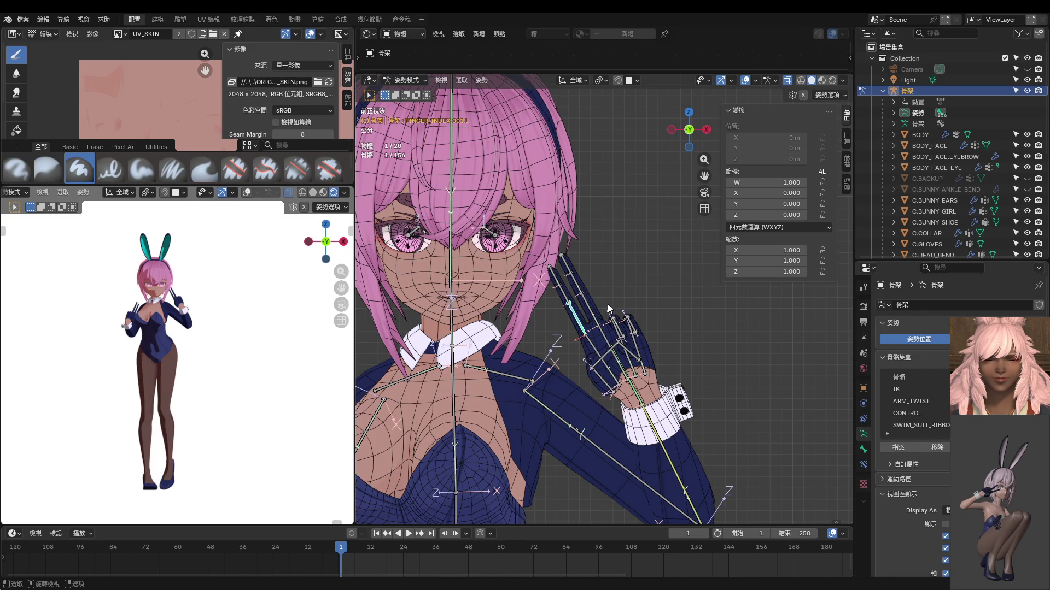
key(r)
key(z)
key(z)
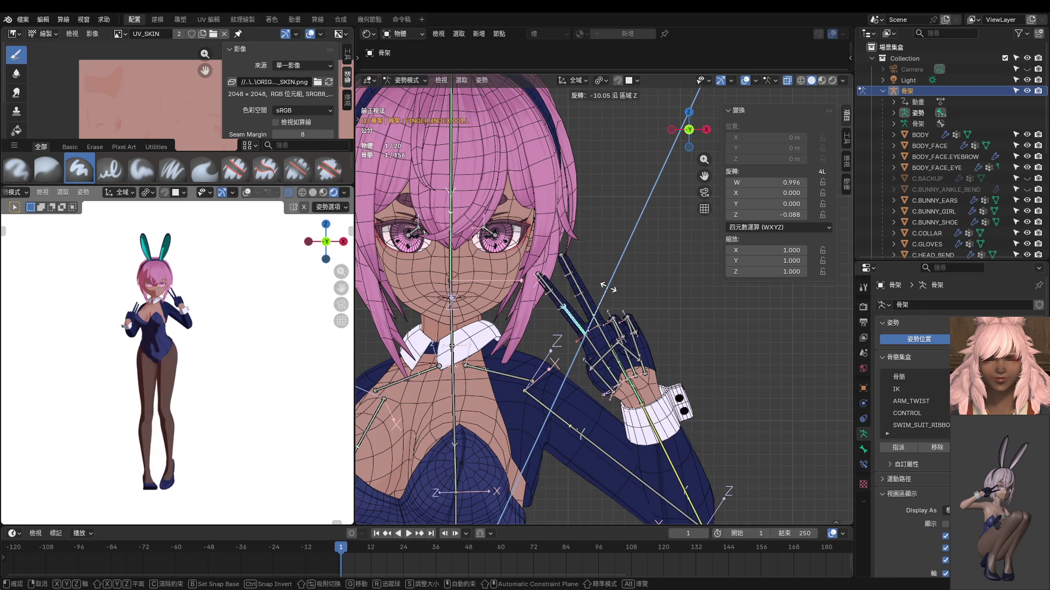
click(605, 285)
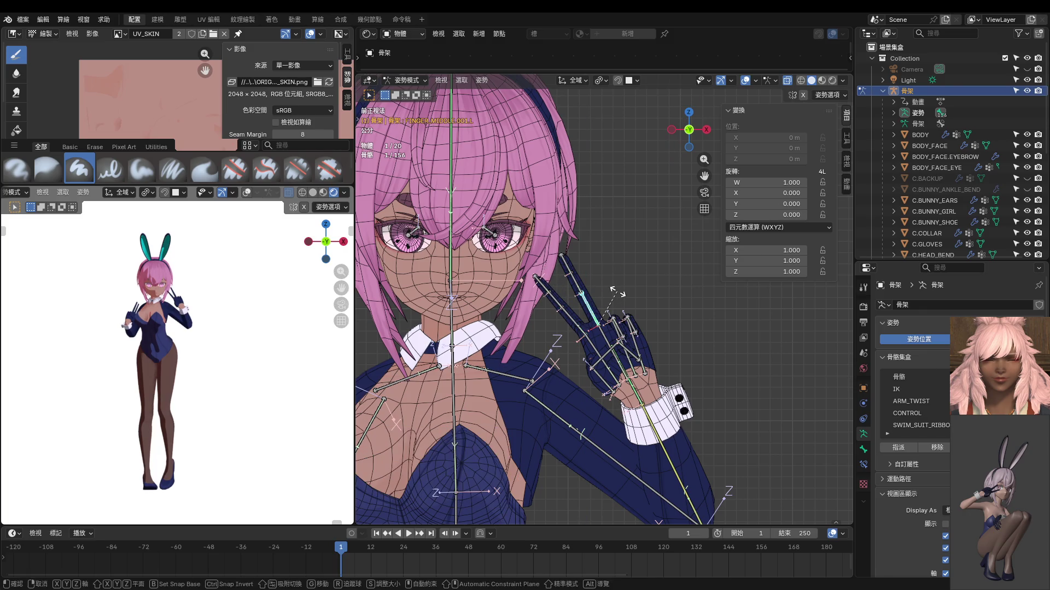
key(r)
key(z)
key(z)
click(619, 298)
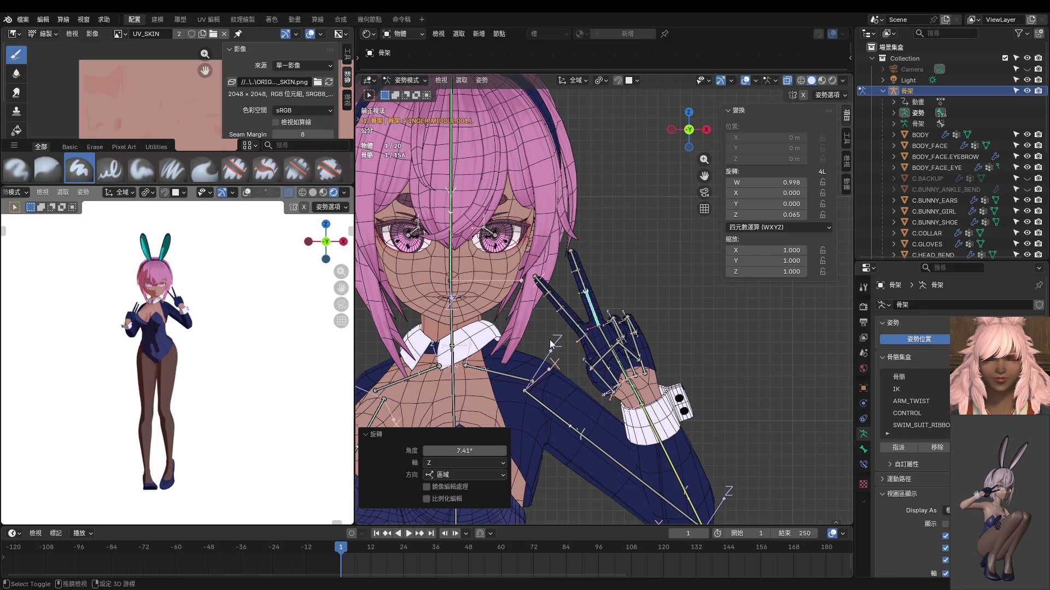
Step: Select the V-sign fingers and palm, copy the pose and paste it mirrored
mouse_move(549, 340)
shift+middle_down()
mouse_move(590, 332)
mouse_move(675, 284)
shift+middle_up()
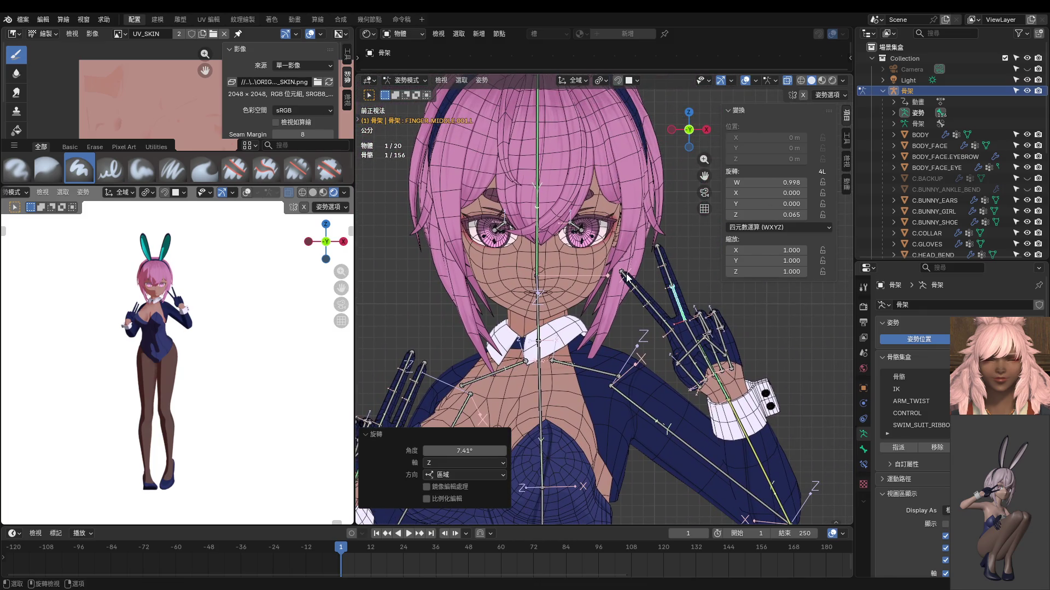
drag(621, 235, 684, 326)
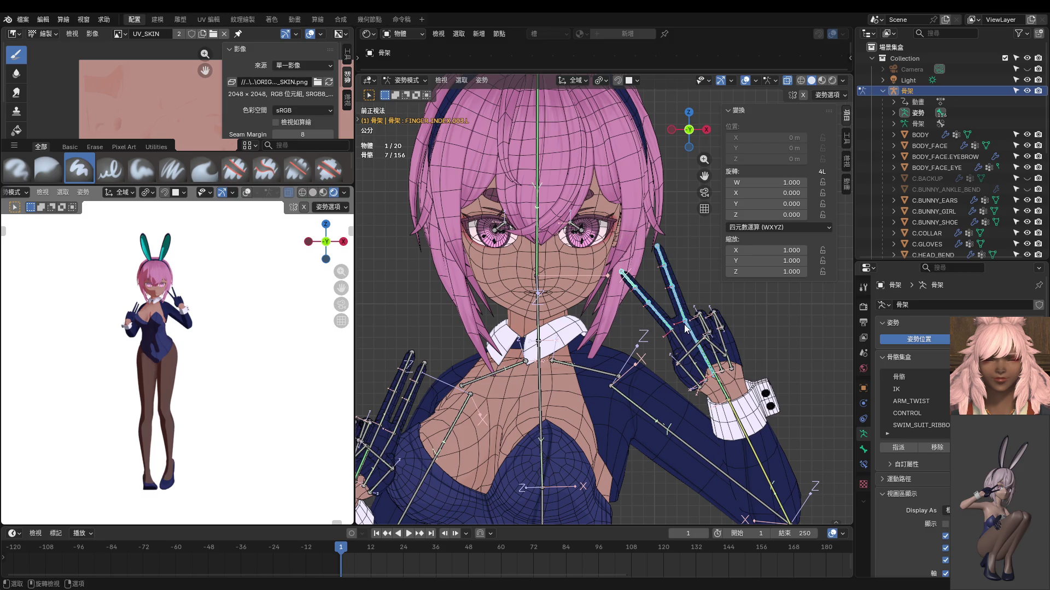
shift+click(694, 338)
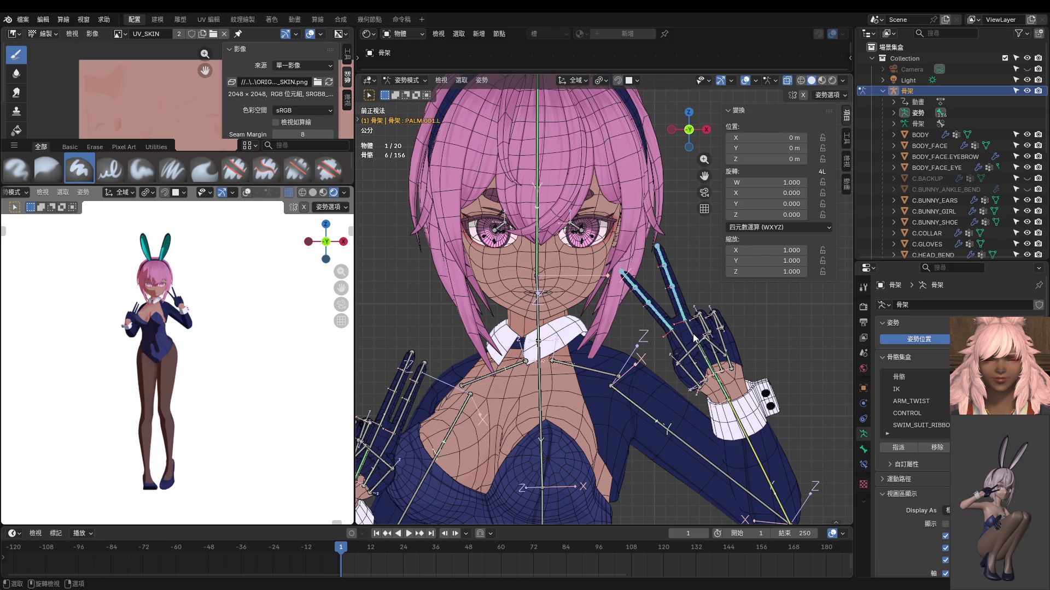
key(ctrl+c)
key(ctrl+shift+v)
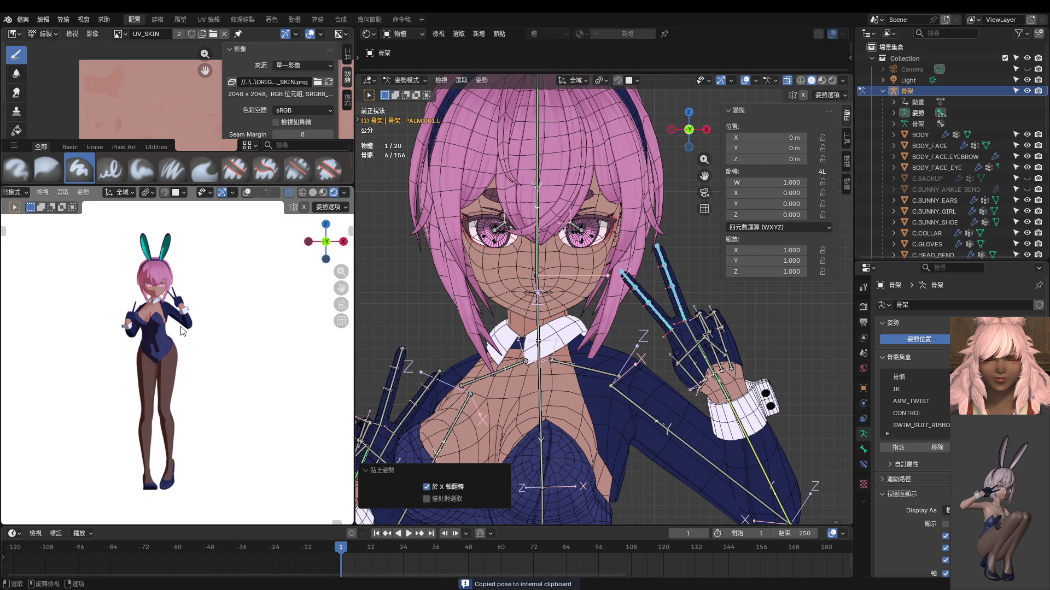
scroll(539, 279, down, 3)
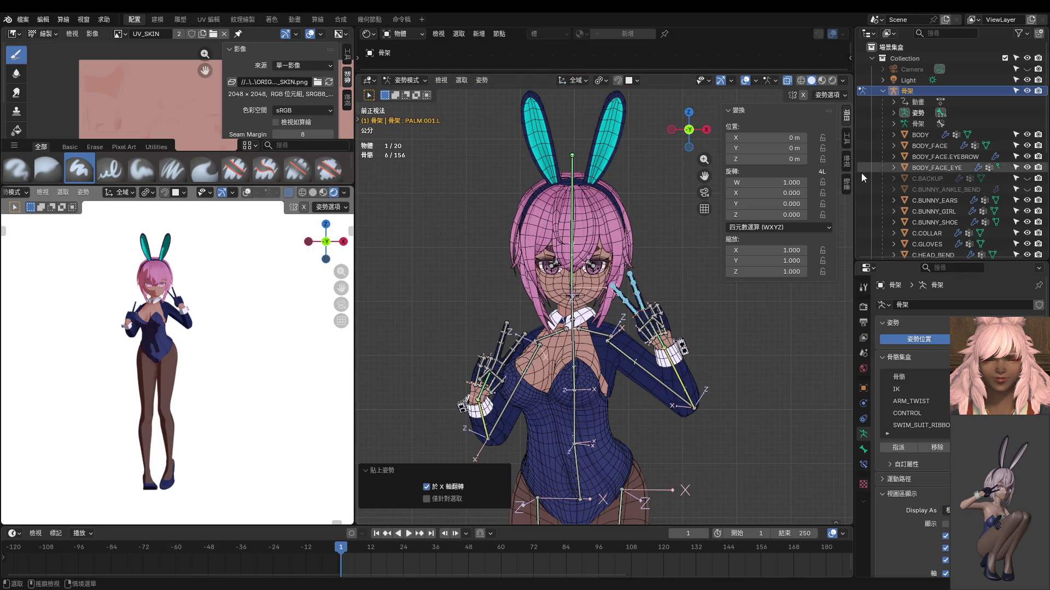
Step: Show the camera view and set the camera's X rotation to 90° in Object Properties
click(911, 69)
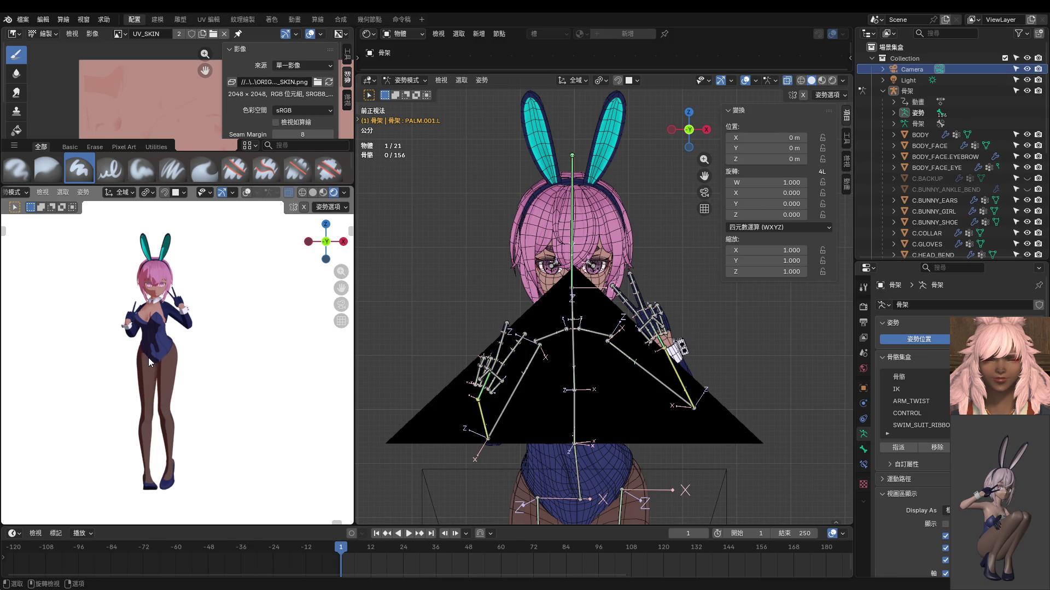
key(KP_0)
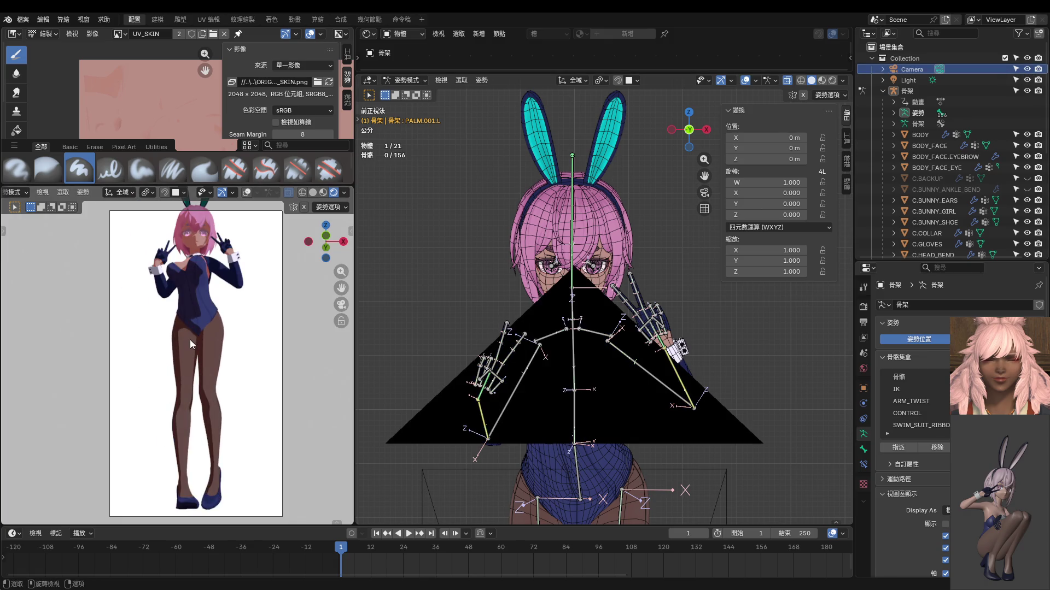
click(863, 386)
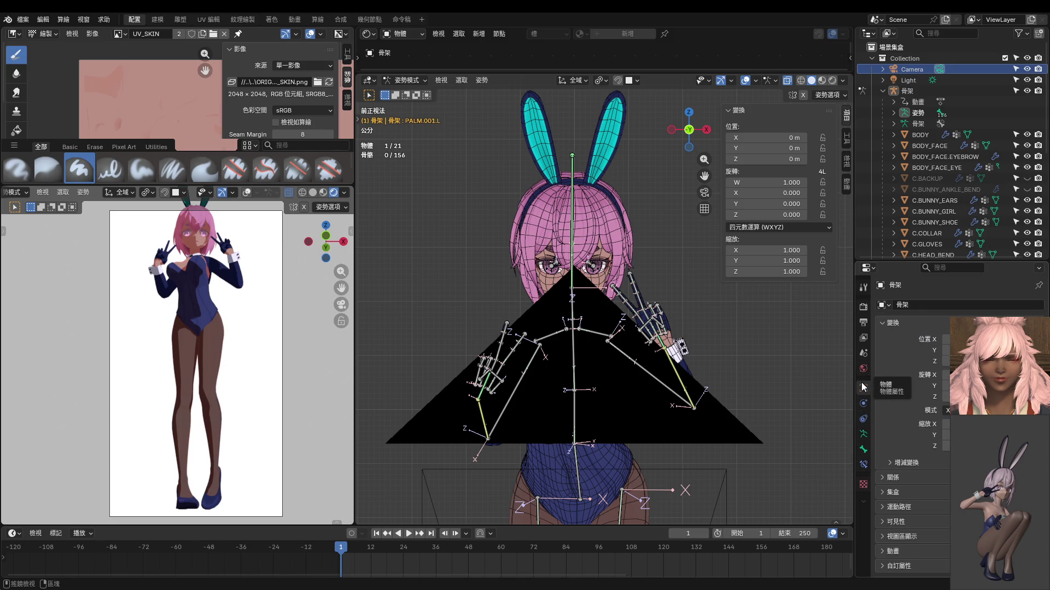
scroll(779, 410, down, 3)
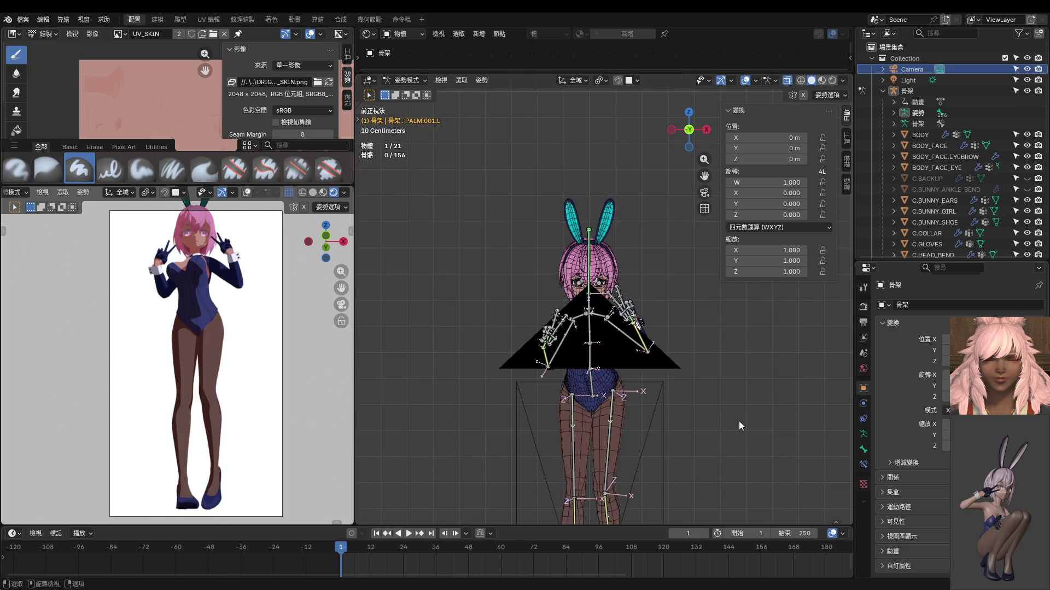
key(ctrl+Tab)
click(664, 420)
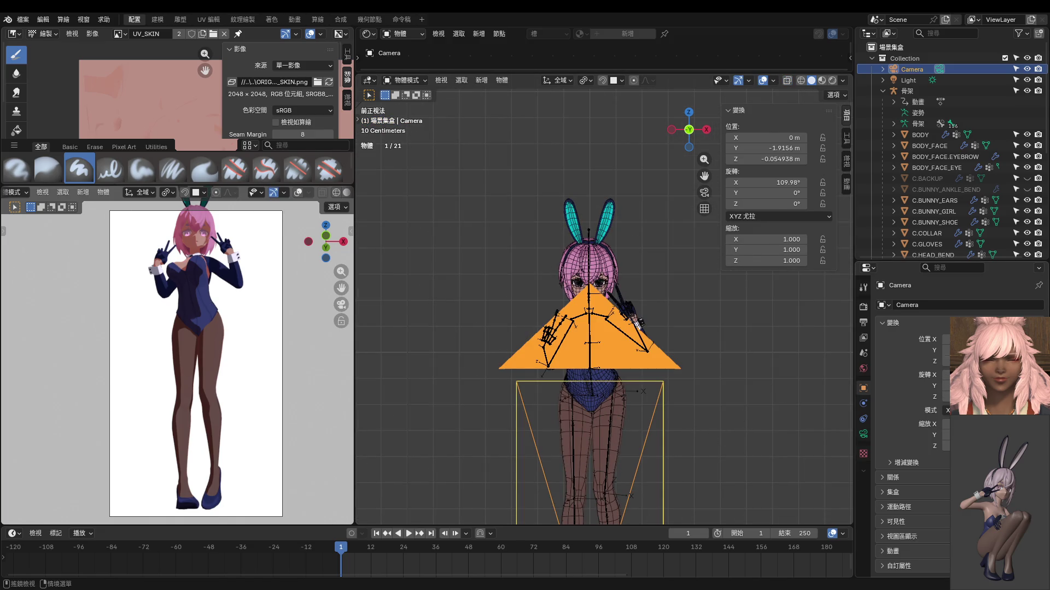
click(947, 375)
text(90)
key(Return)
scroll(853, 395, down, 2)
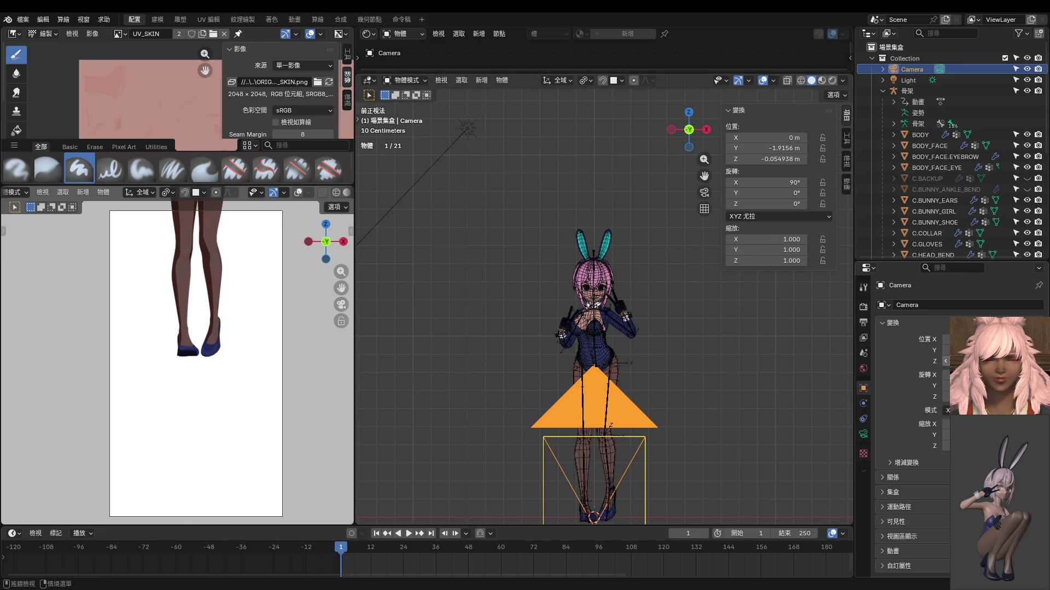
Step: Raise the camera and pull it back to about Y -2.66 m so the whole character is framed
key(g)
key(z)
click(594, 345)
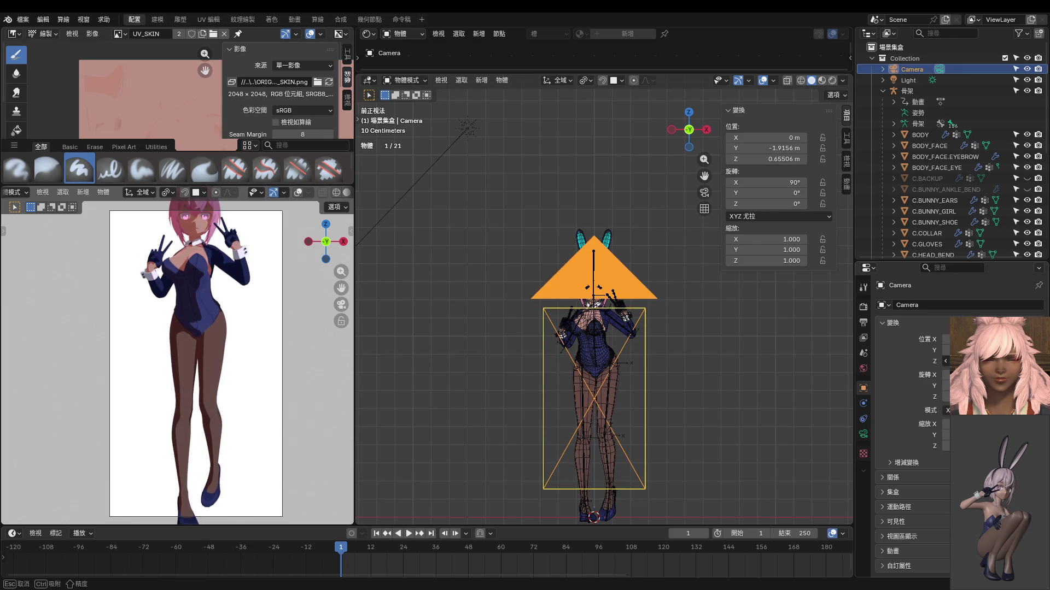
scroll(190, 345, down, 2)
scroll(189, 345, down, 2)
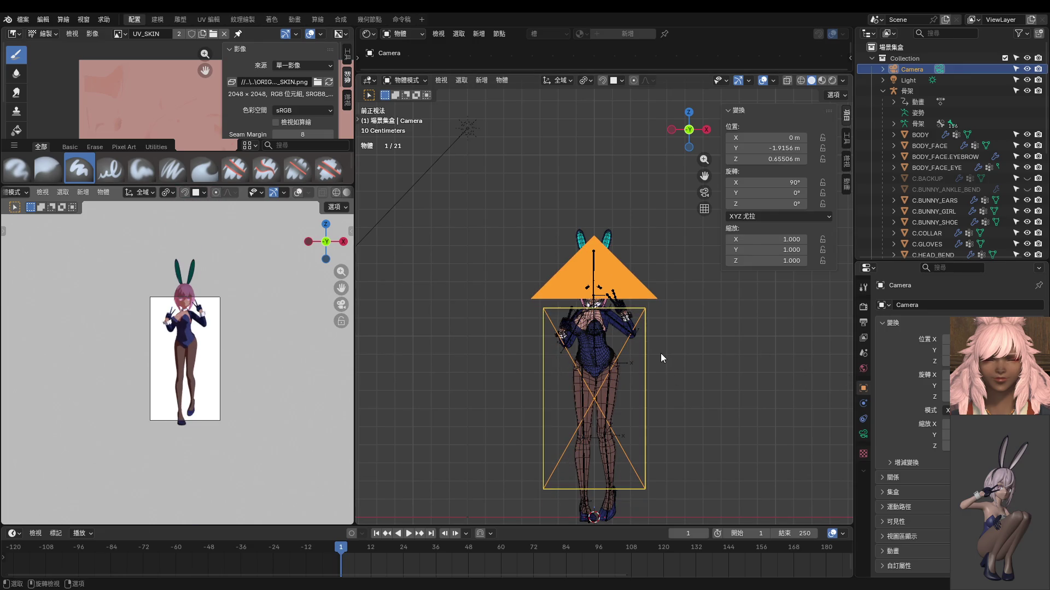
middle_drag(690, 352, 630, 365)
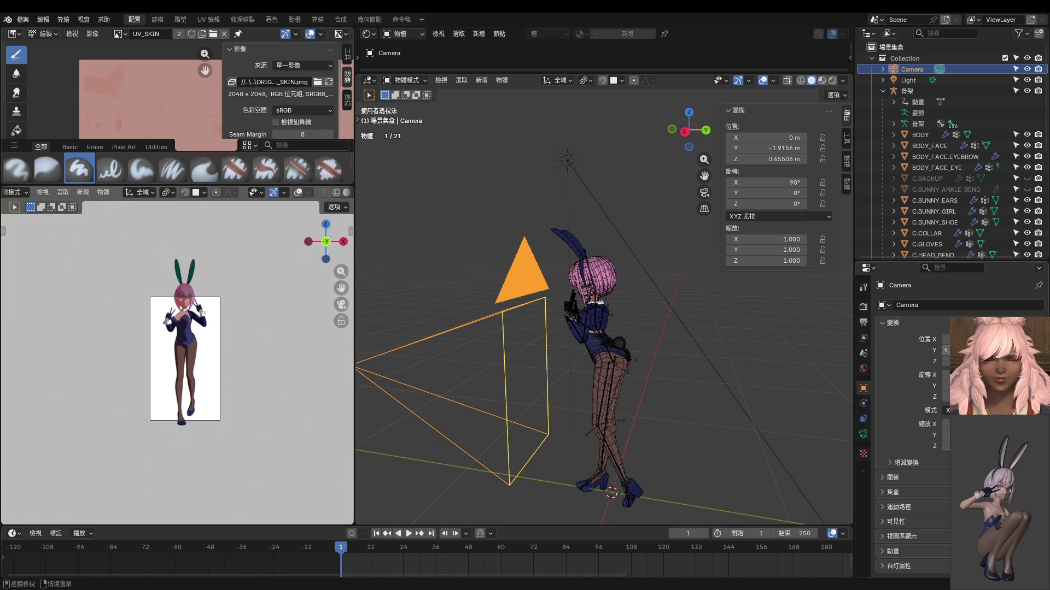
key(g)
key(y)
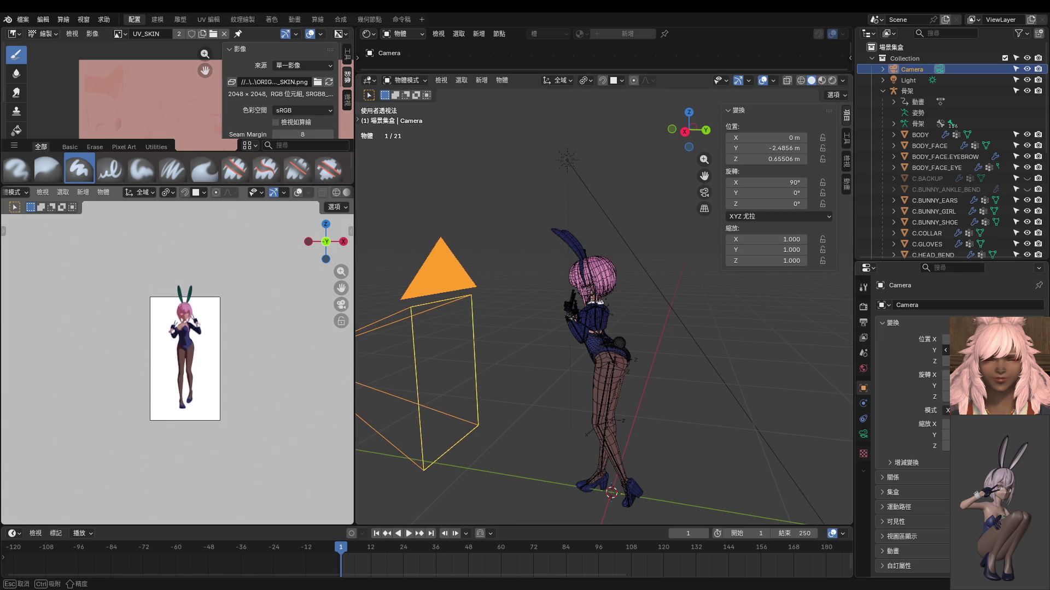
key(g)
key(z)
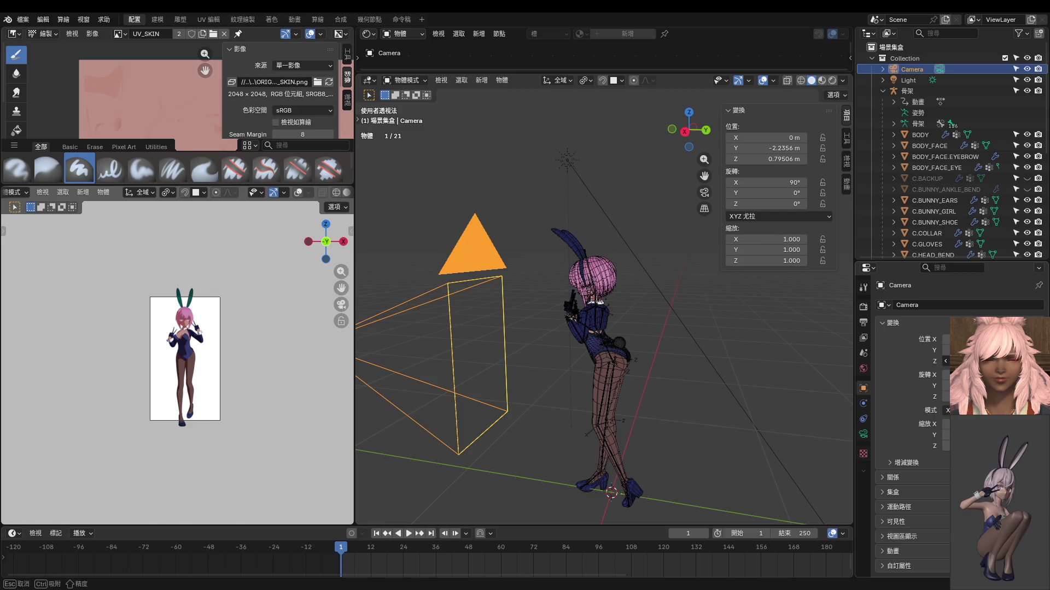
key(g)
key(y)
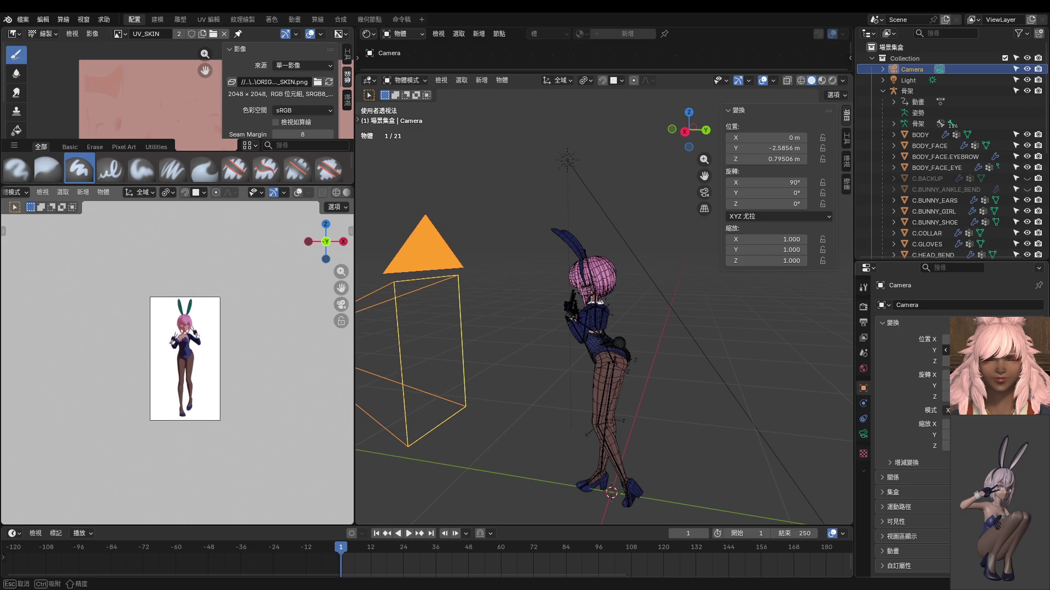
key(Home)
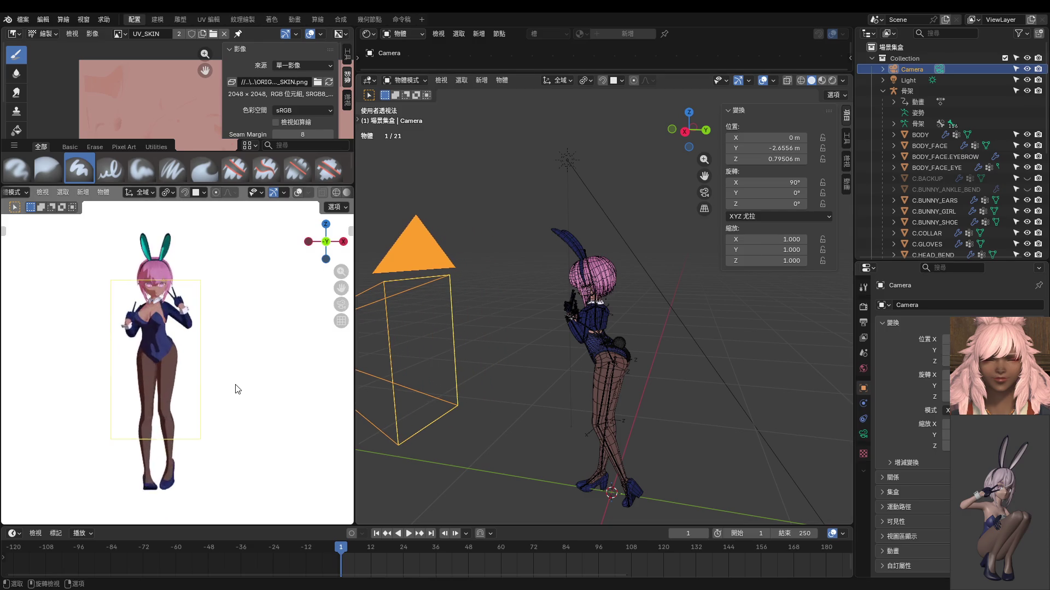
key(Home)
scroll(236, 385, up, 2)
scroll(219, 379, up, 2)
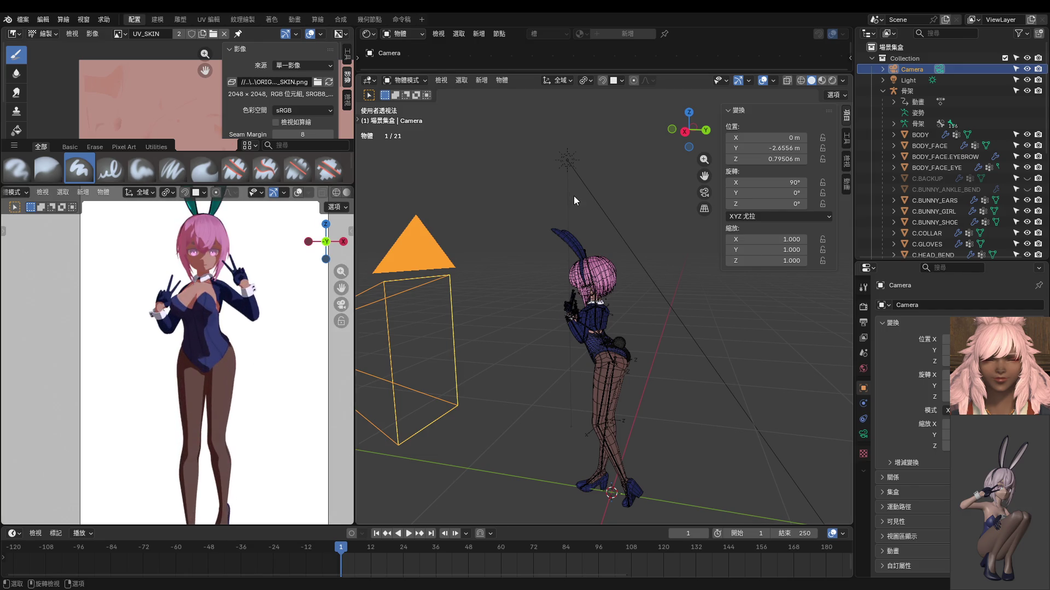
Step: Begin turning the sun light around the vertical Z axis
click(574, 157)
key(r)
key(z)
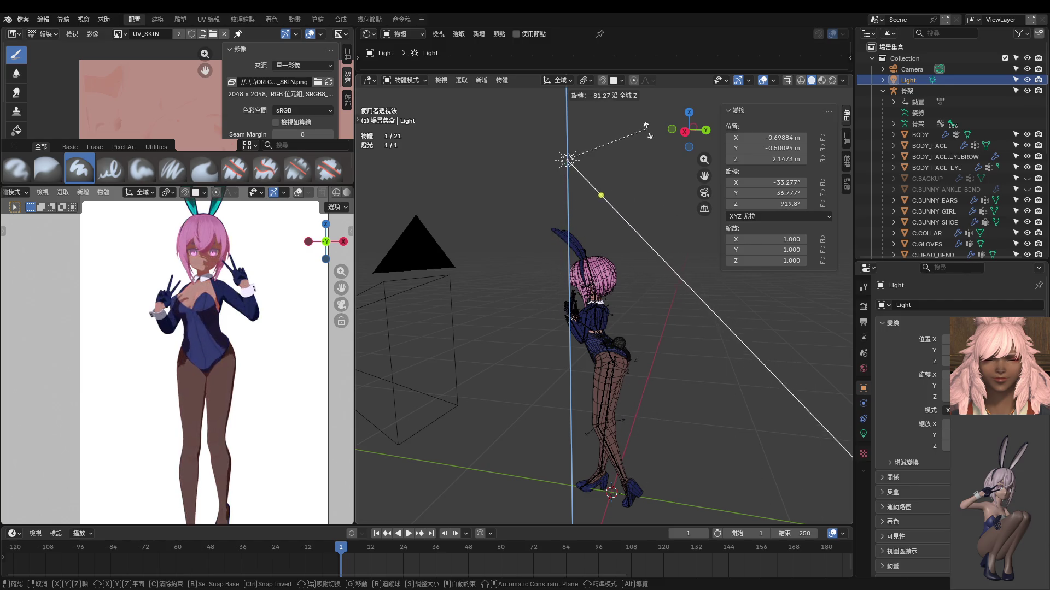
Step: Confirm the light's -58.3° Z turn and switch to Right Ortho view
click(665, 161)
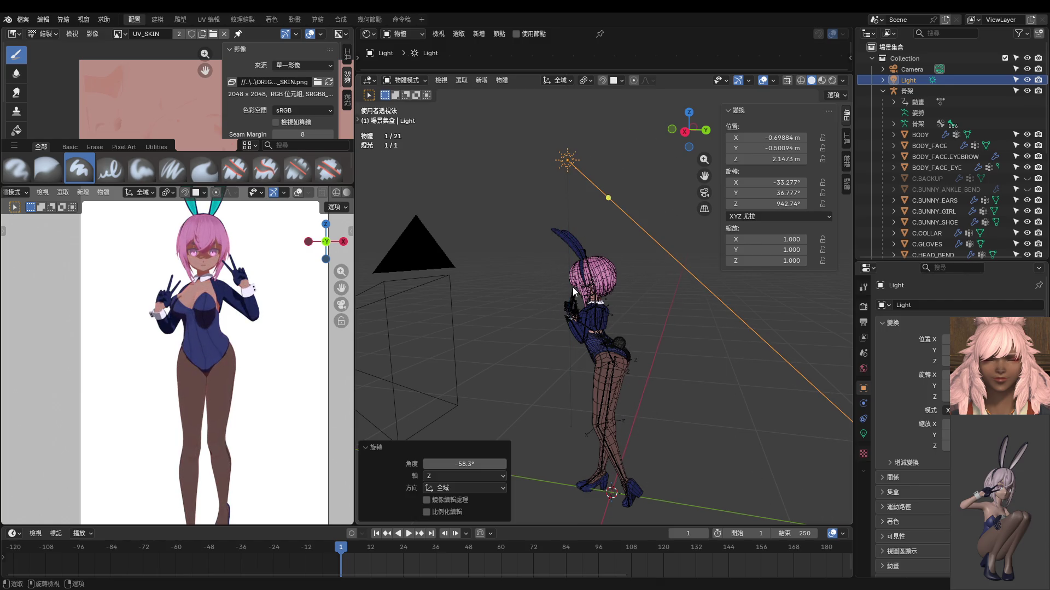
key(KP_3)
shift+middle_drag(574, 291, 579, 262)
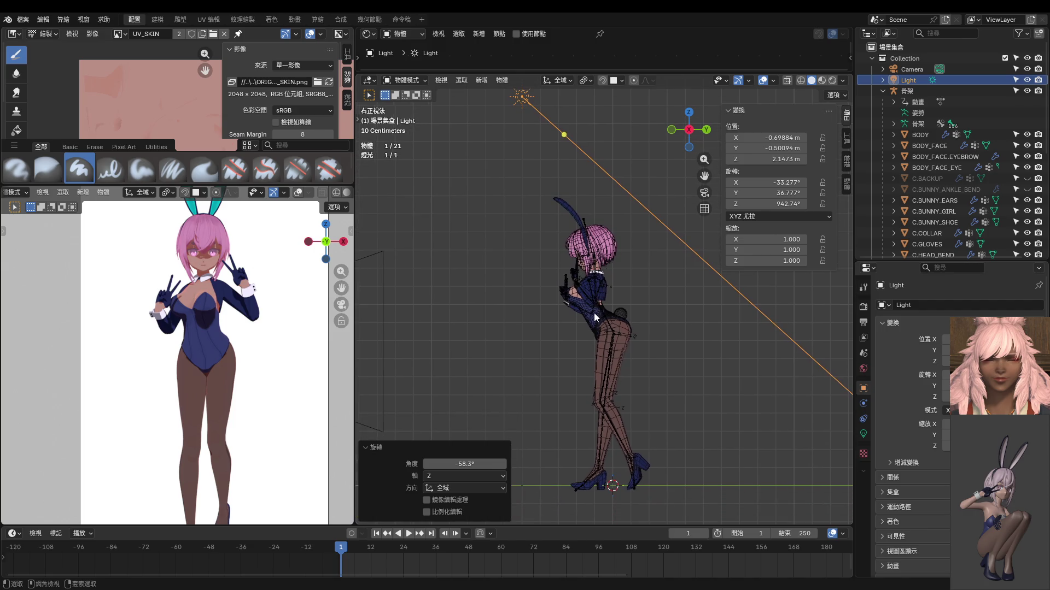
key(ctrl+Tab)
key(Escape)
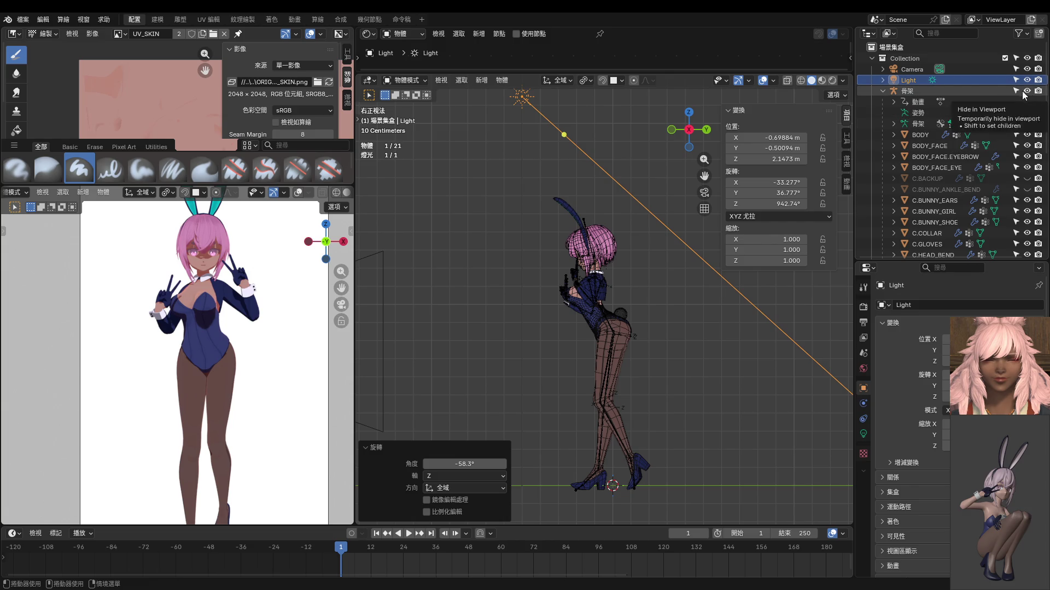
Step: Unhide the armature and bring it back into Pose Mode
click(1024, 92)
click(607, 305)
key(ctrl+Tab)
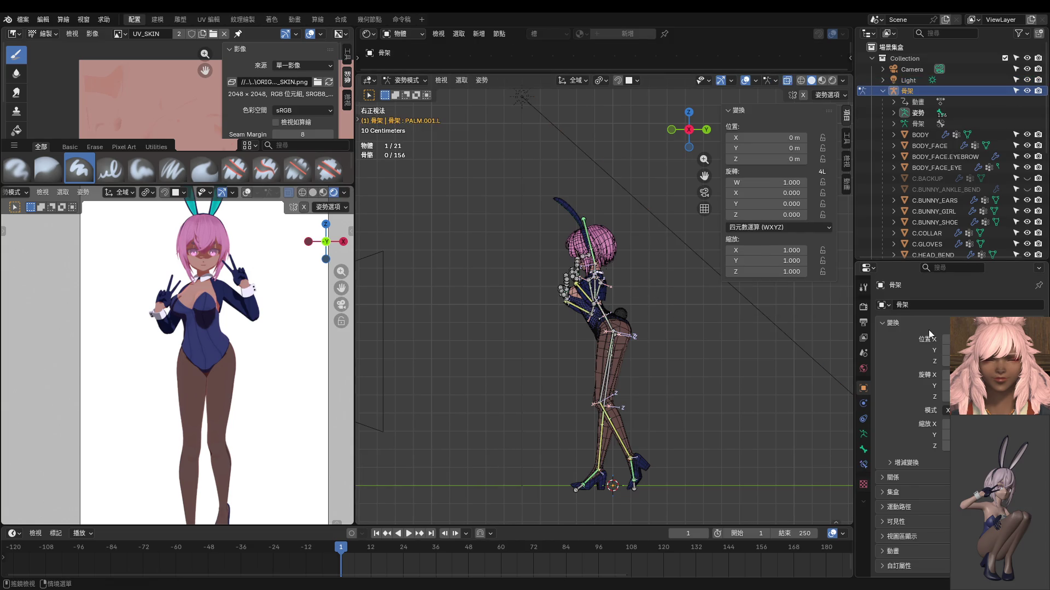
Step: Enable the IK bone collection and nudge the HEAD.TARGET bone about 5.7 cm along Z
click(863, 433)
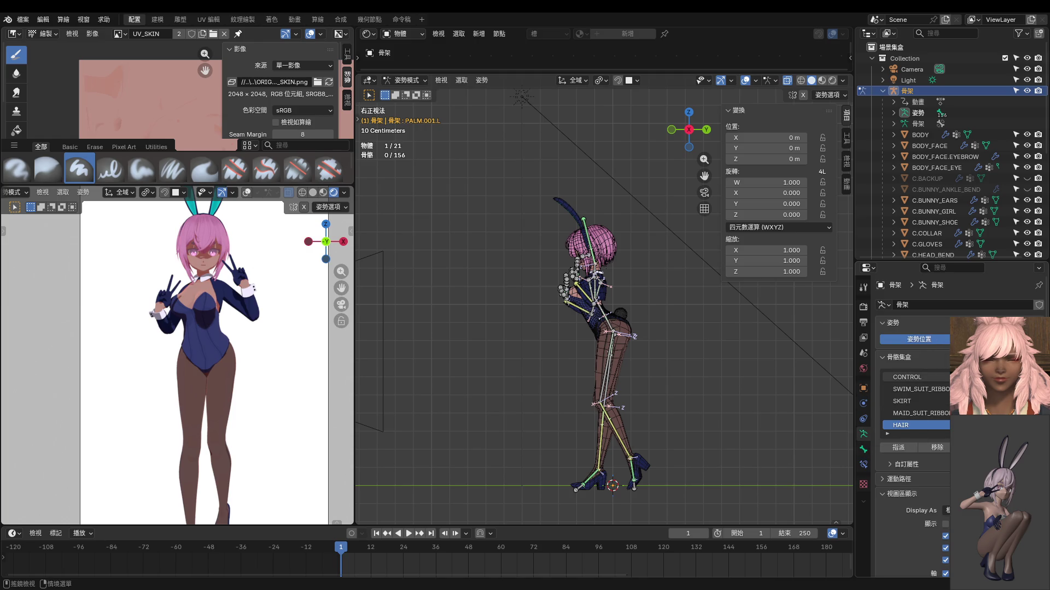
scroll(911, 402, up, 4)
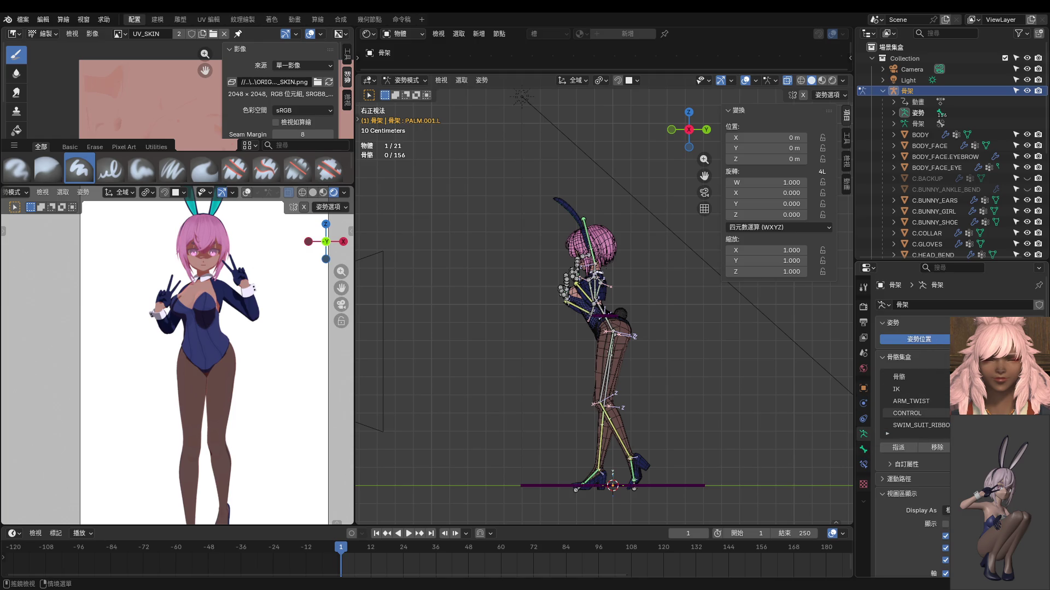
click(946, 383)
scroll(588, 328, up, 1)
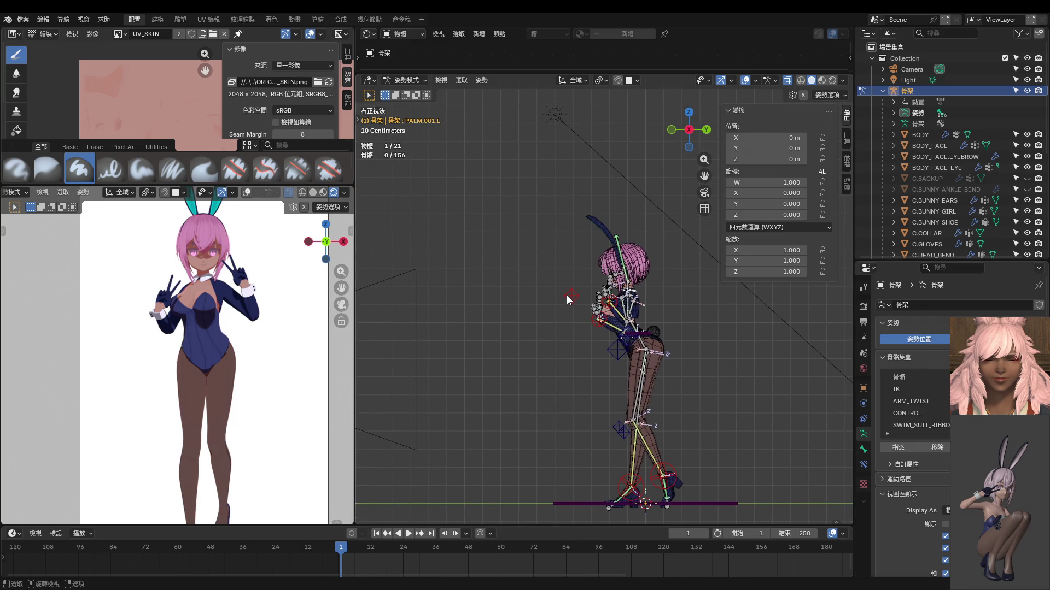
click(570, 295)
key(g)
key(z)
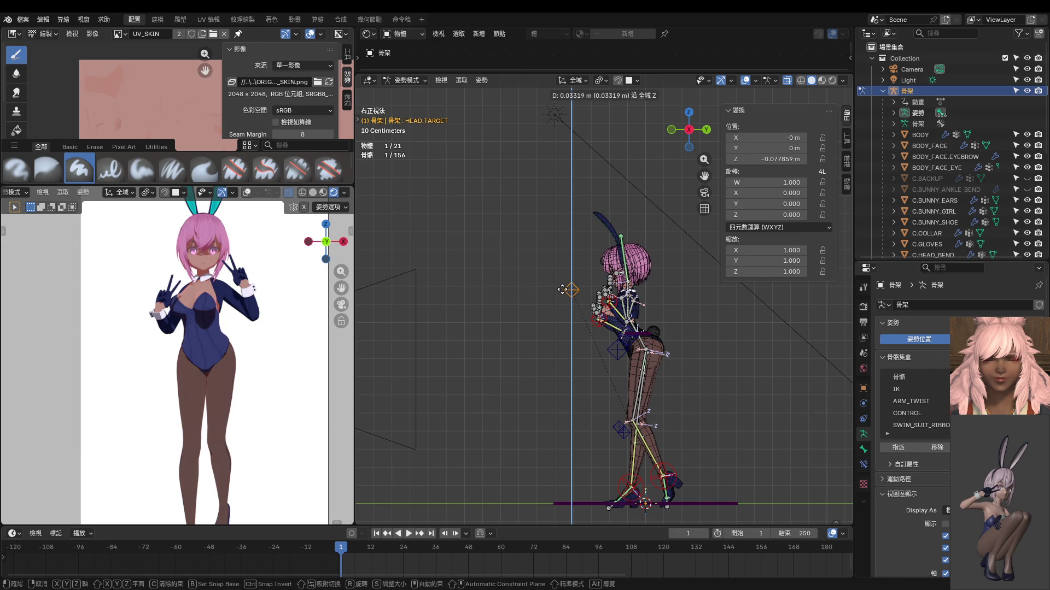
click(562, 289)
scroll(655, 320, up, 1)
scroll(655, 320, up, 1)
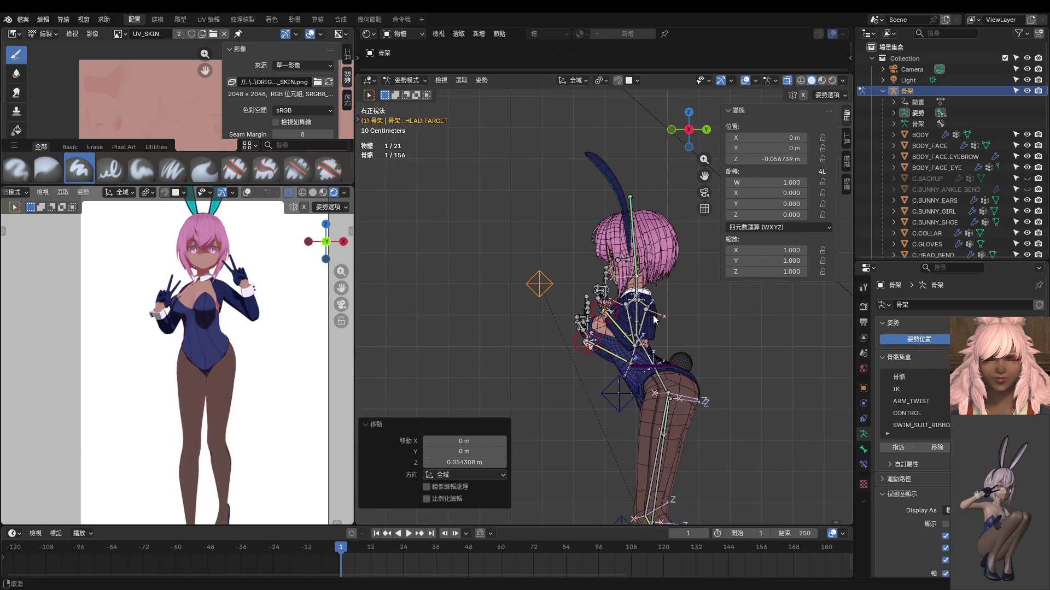
Step: Return to Object Mode and make the sun light the active object
click(679, 322)
mouse_move(679, 321)
middle_down()
mouse_move(809, 344)
mouse_move(692, 329)
middle_up()
middle_drag(479, 288, 473, 268)
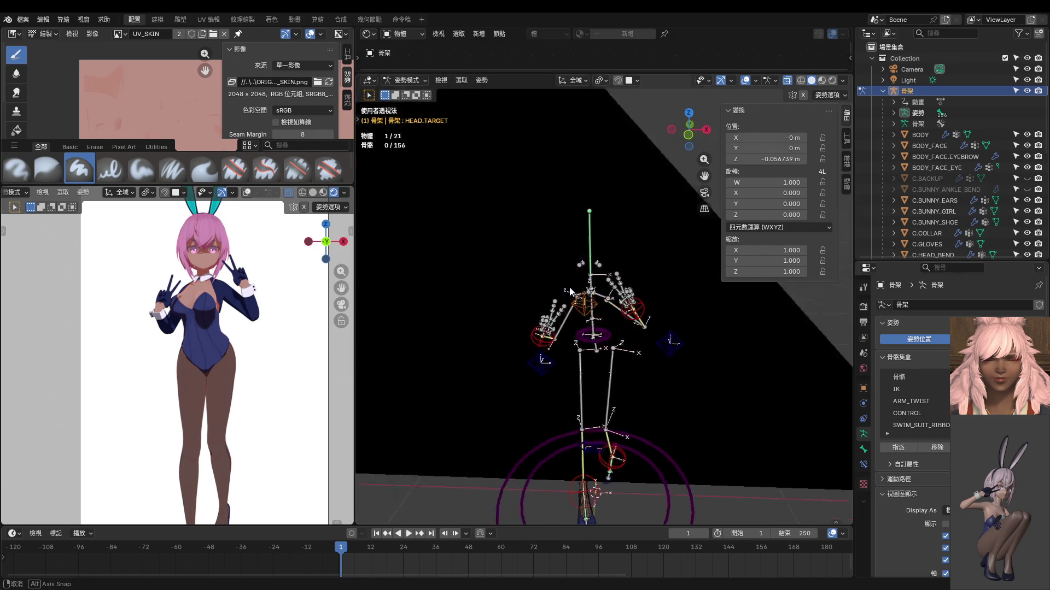
scroll(473, 269, down, 3)
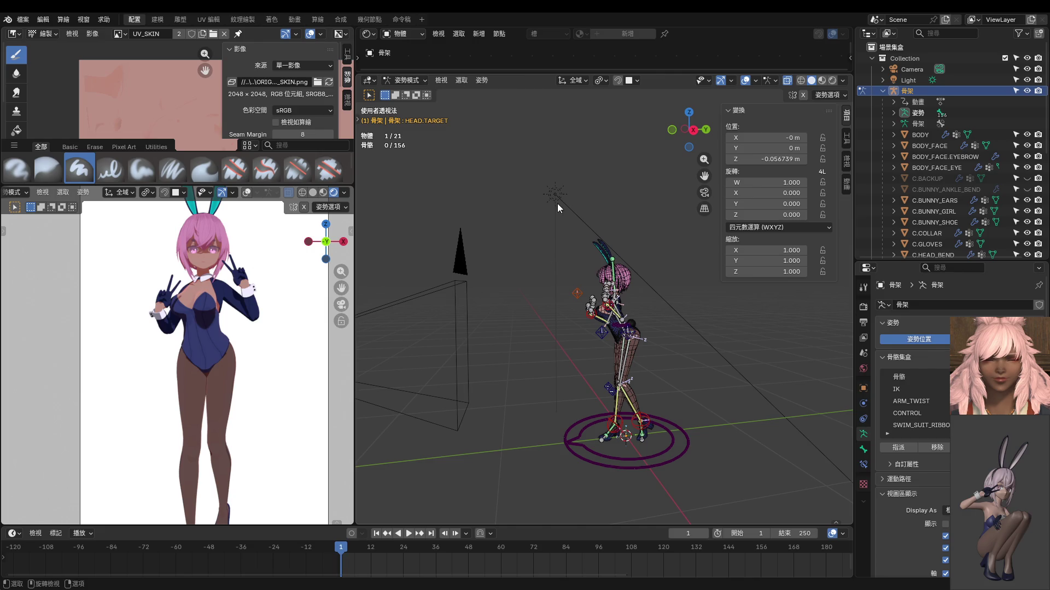
key(ctrl+Tab)
click(561, 196)
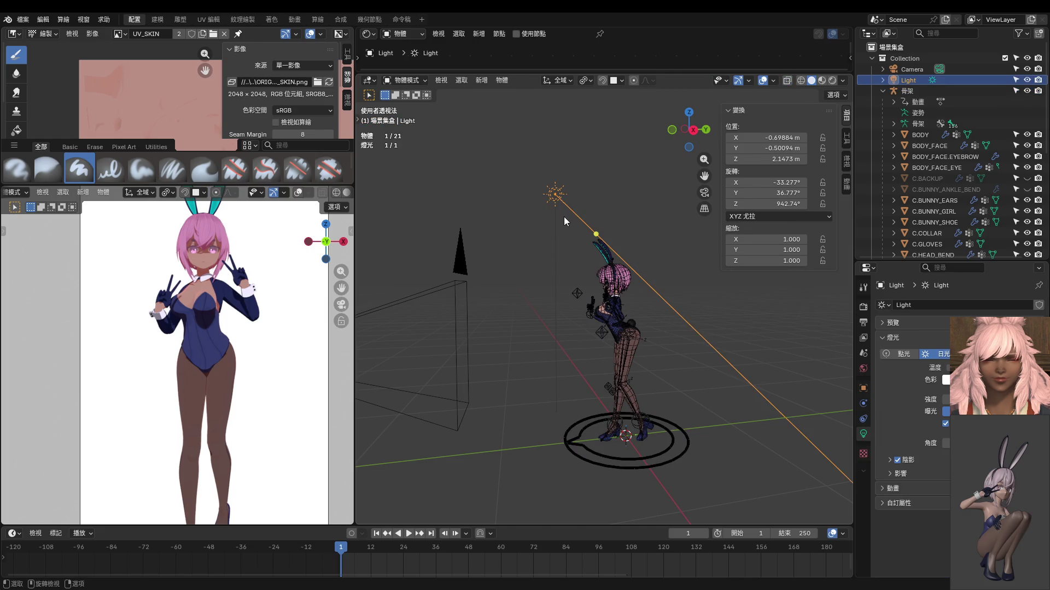
Step: In Right Ortho, move the sun light -2.06 m along the Y axis
key(KP_1)
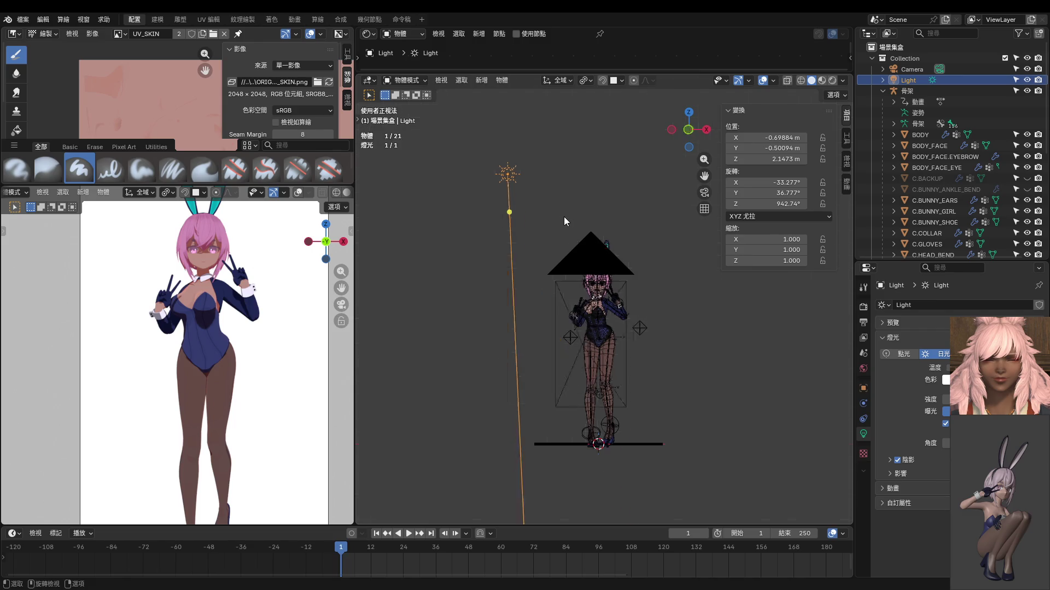
key(KP_3)
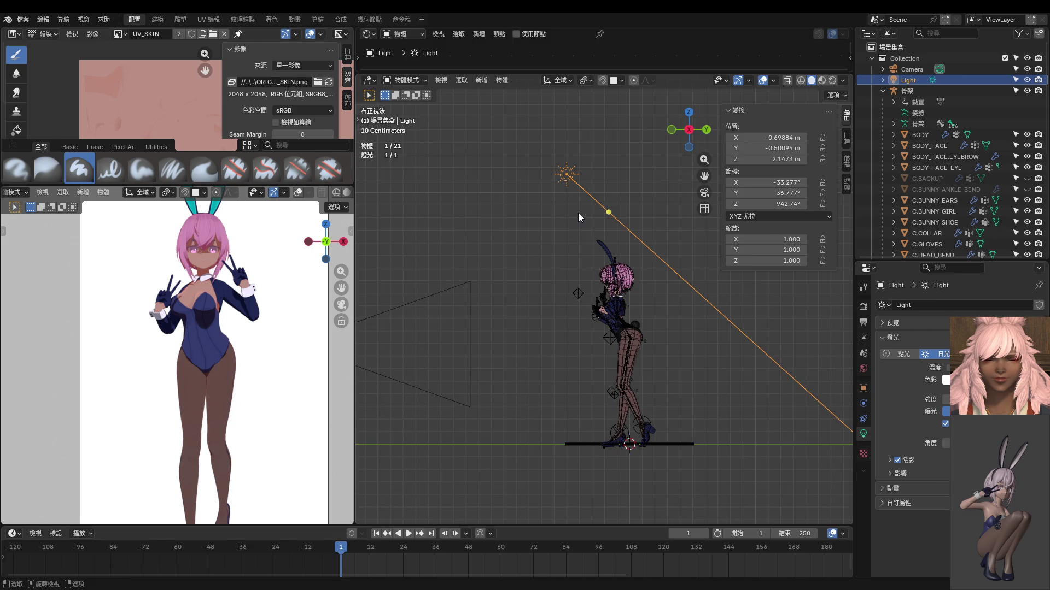
key(g)
key(y)
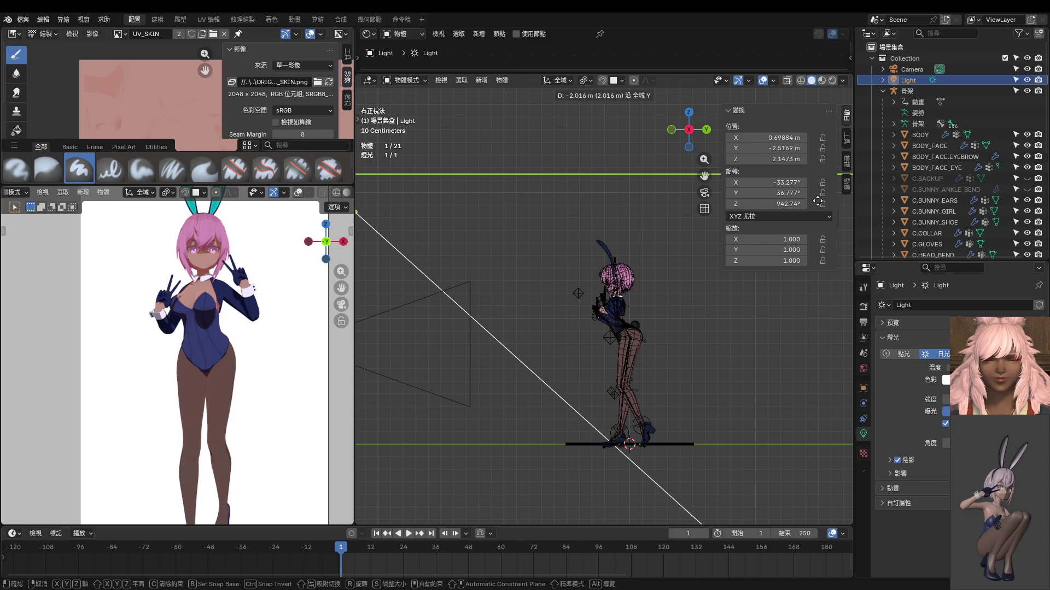
click(815, 202)
scroll(696, 296, up, 1)
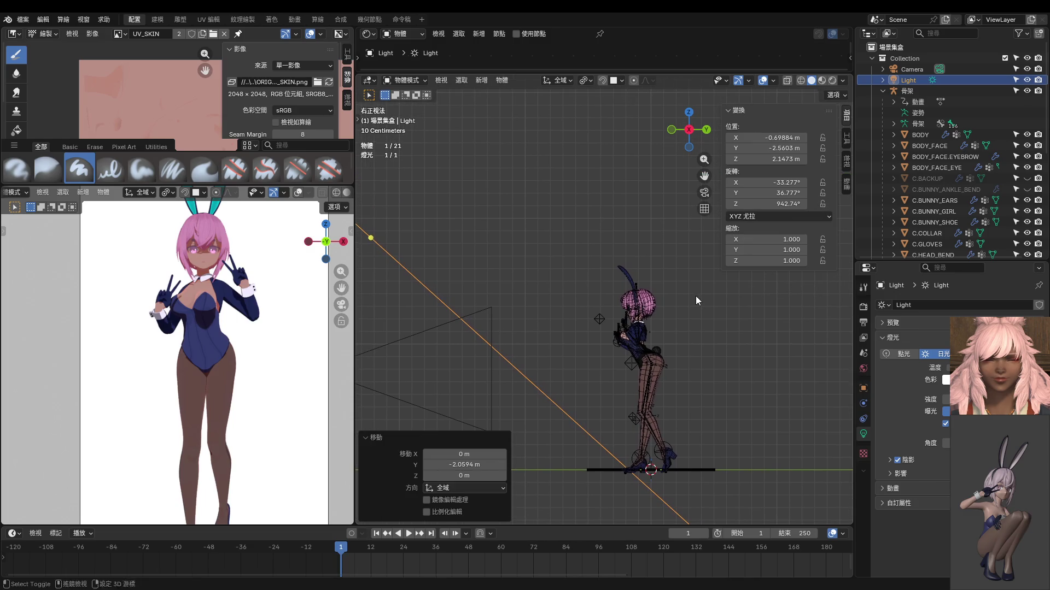
Step: Try an X rotation of the light and cancel it, then start another Z-axis turn
key(r)
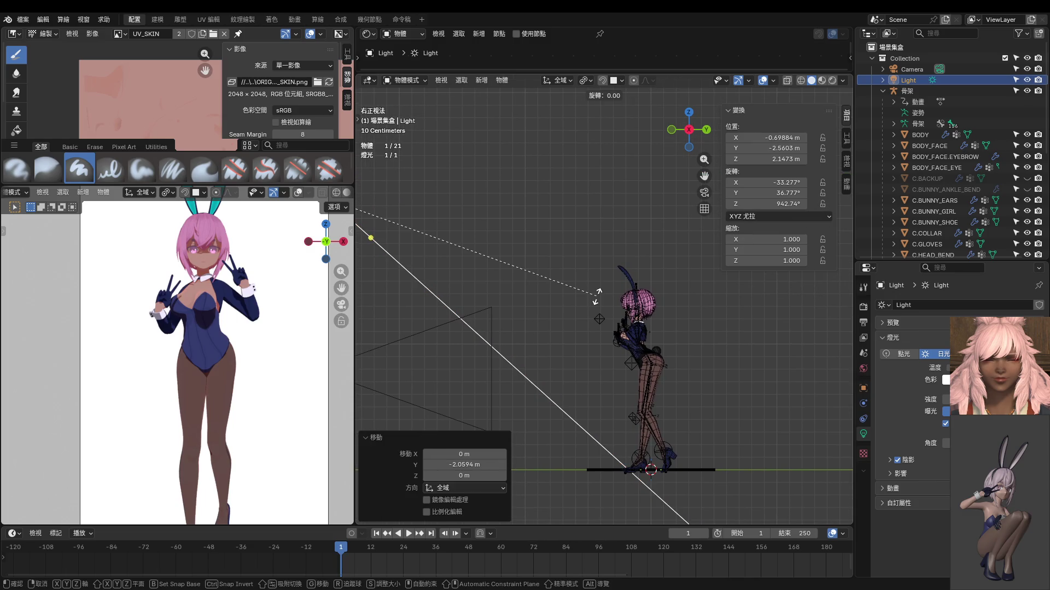
key(x)
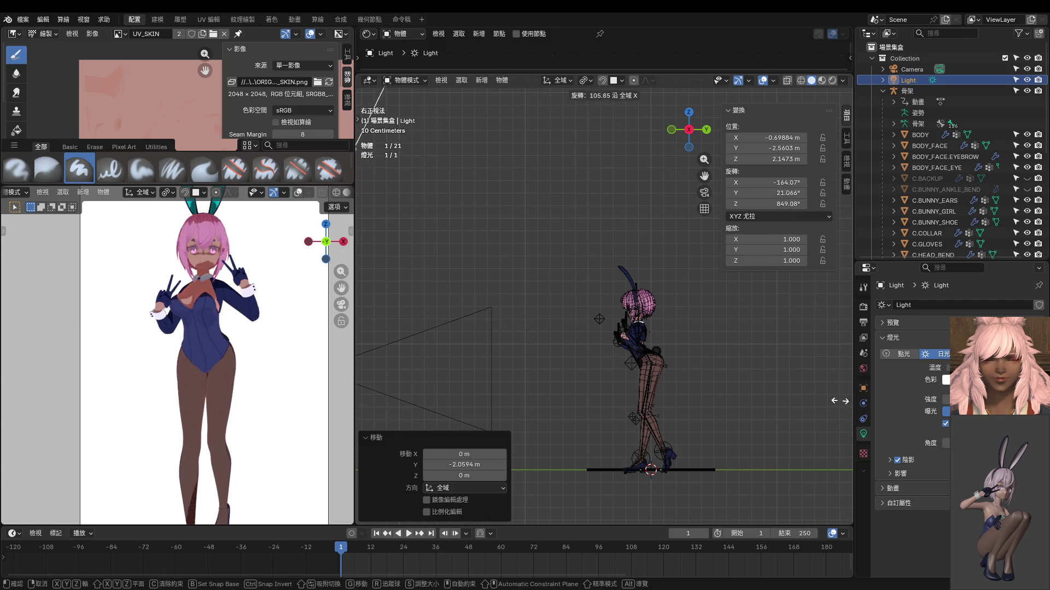
click(776, 368)
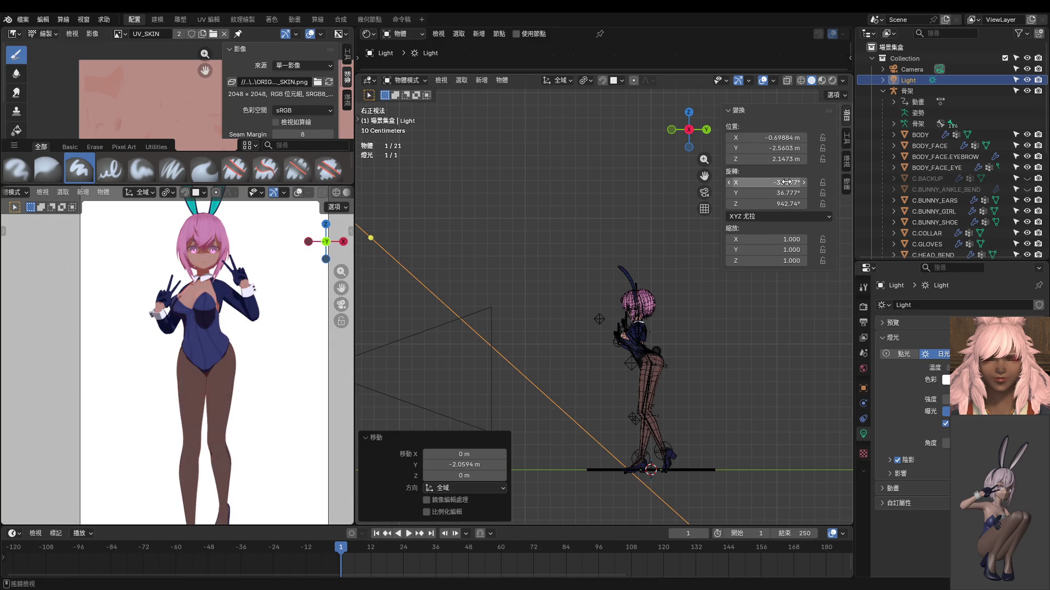
scroll(574, 205, down, 3)
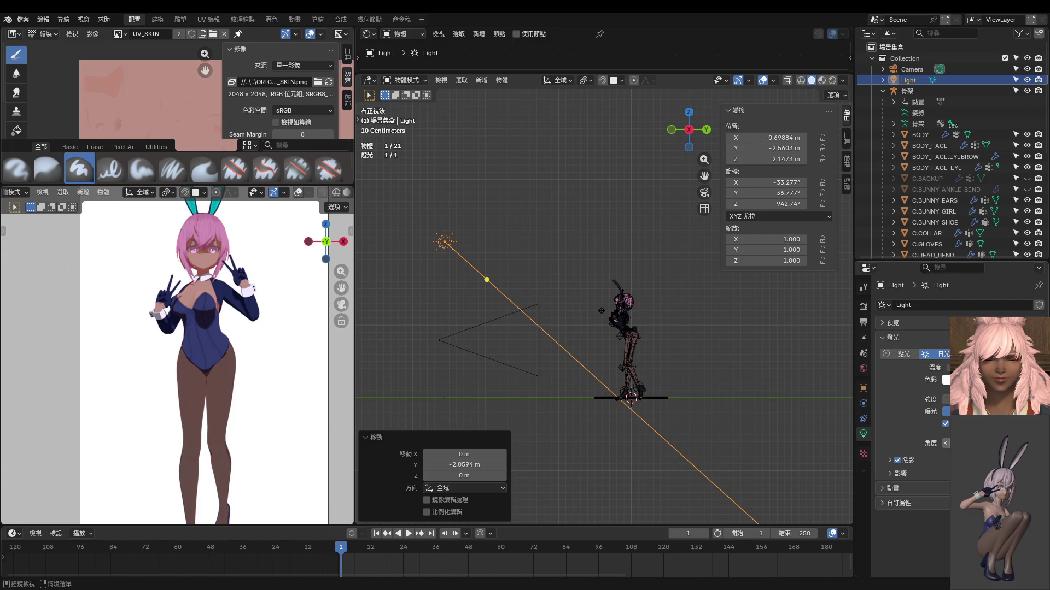
drag(944, 442, 945, 443)
scroll(184, 369, up, 4)
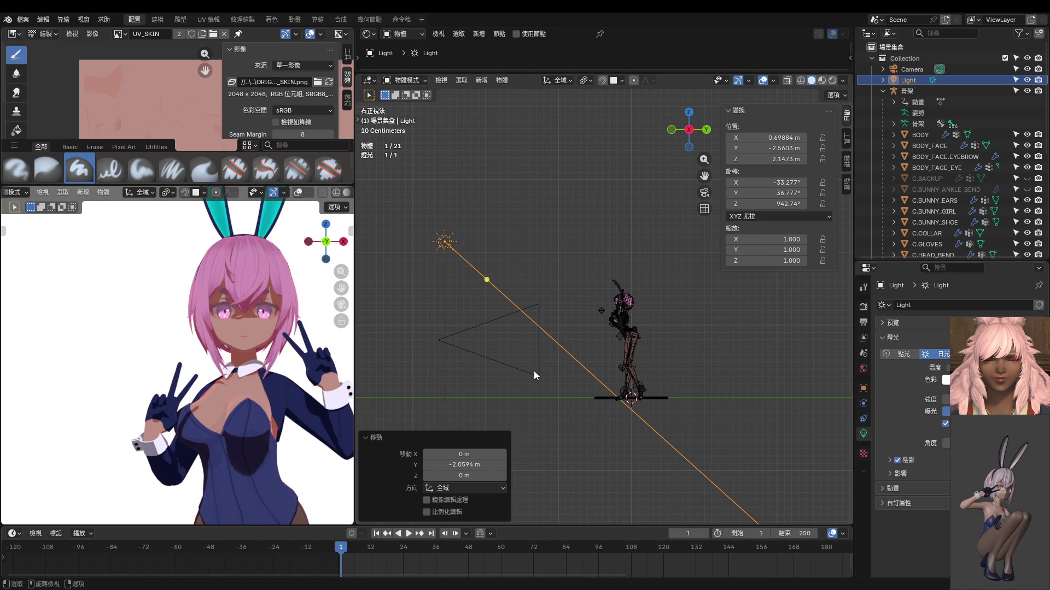
key(r)
key(z)
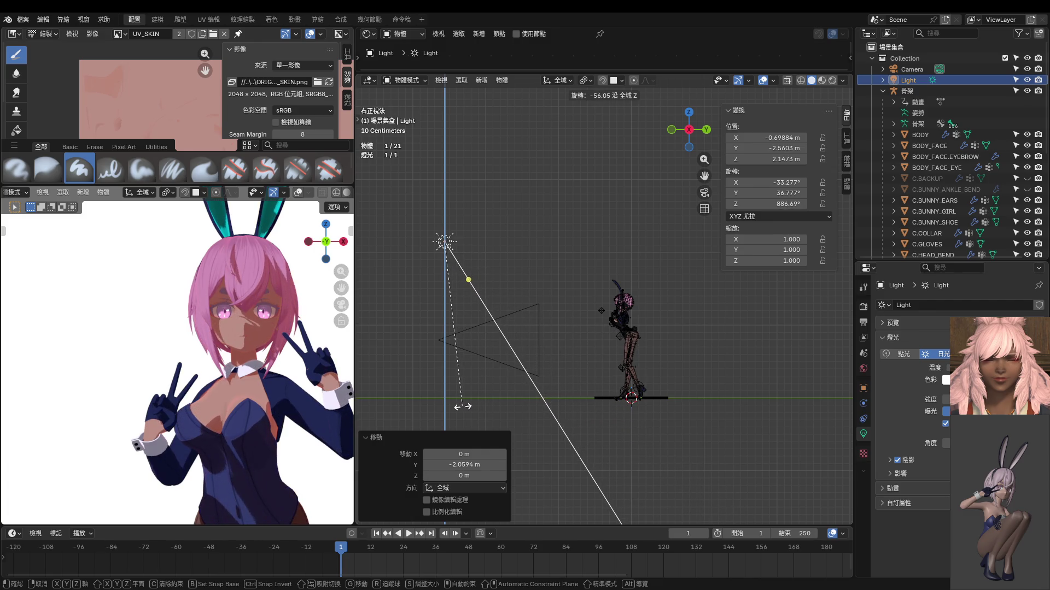
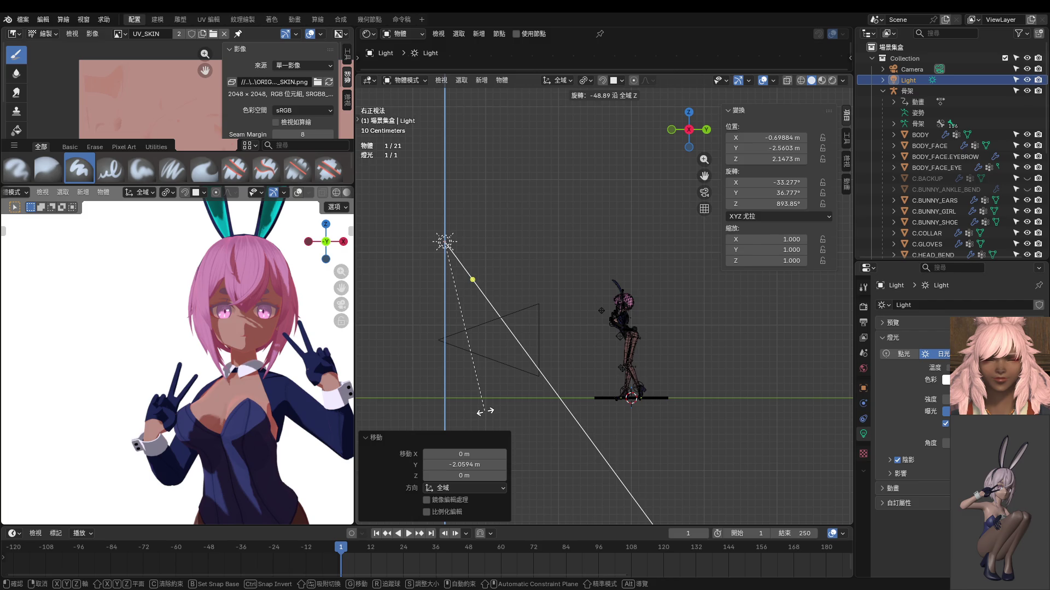
Step: Move the light to a new spot beside the character, working from the top orthographic view
click(470, 206)
middle_drag(470, 207, 523, 337)
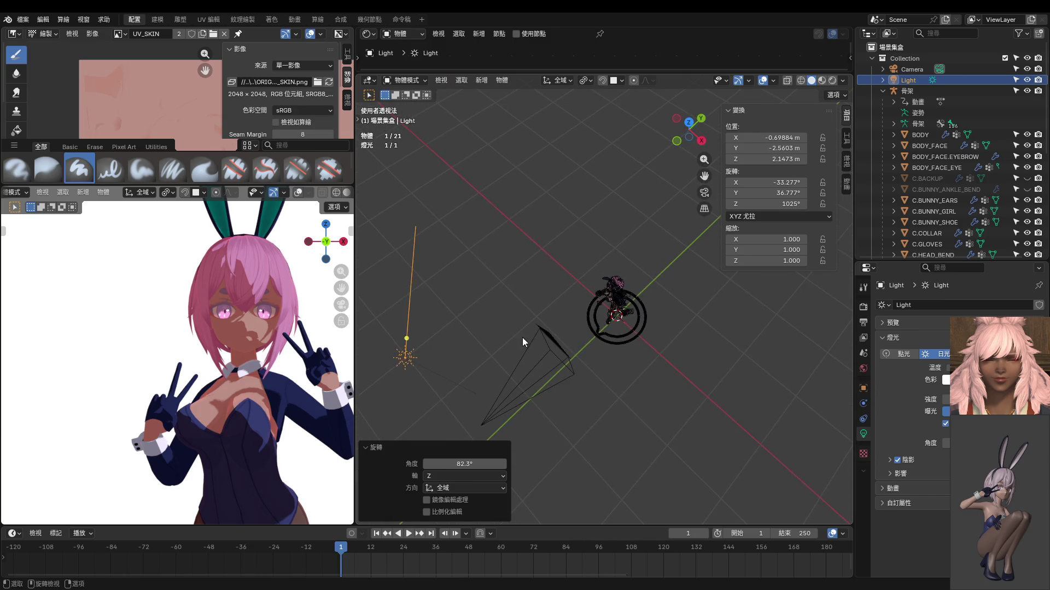
key(KP_7)
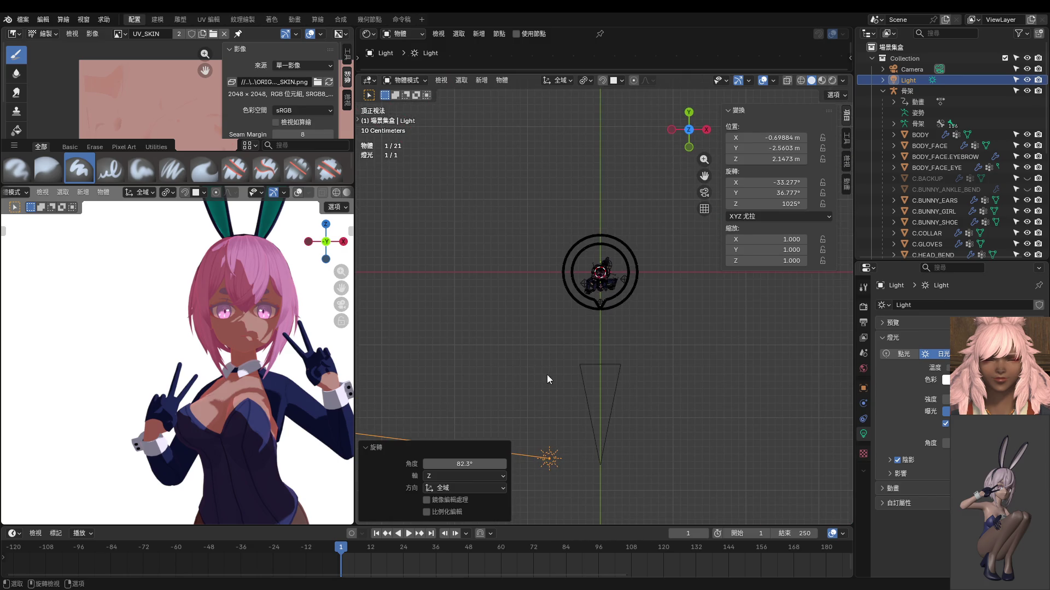
key(g)
click(749, 259)
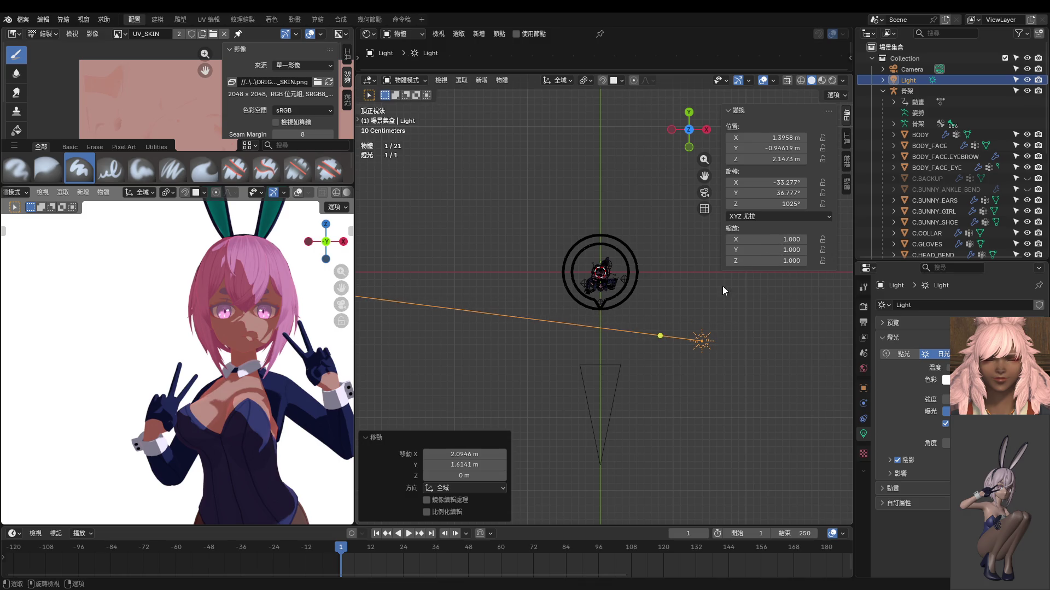
Step: Rotate the light about 129° around the view axis and check the lighting from the front view
shift+middle_drag(710, 336, 676, 337)
key(r)
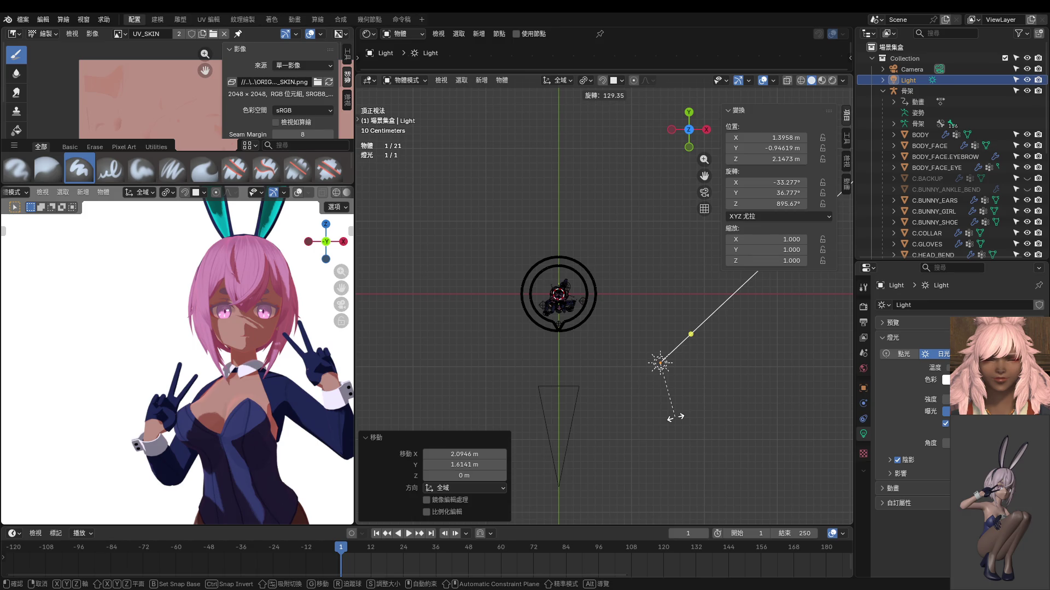
click(678, 418)
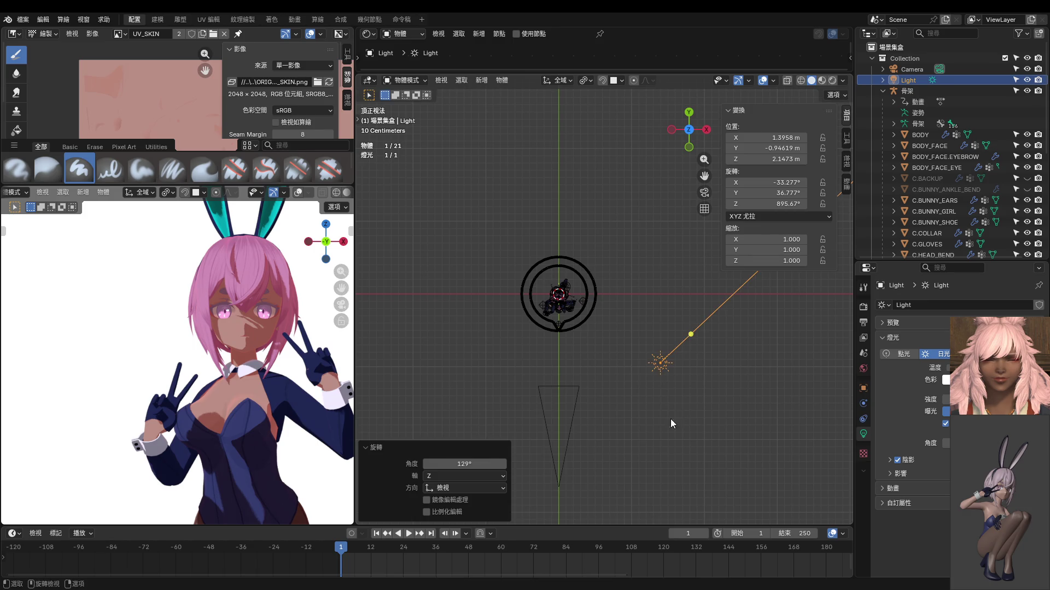
key(KP_1)
scroll(541, 383, up, 3)
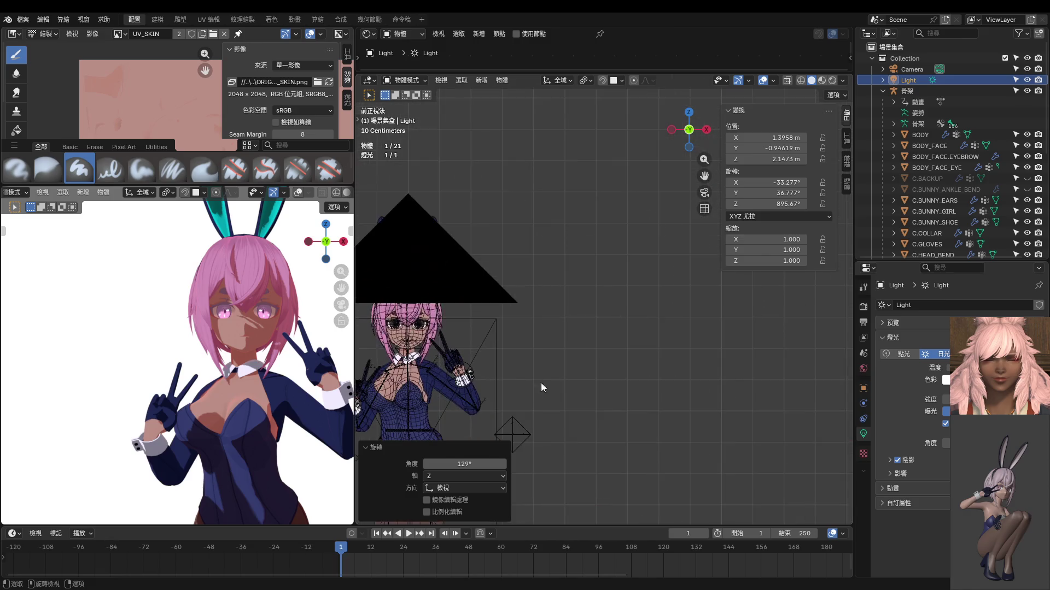
scroll(609, 291, up, 3)
shift+middle_drag(608, 291, 548, 294)
scroll(615, 252, up, 2)
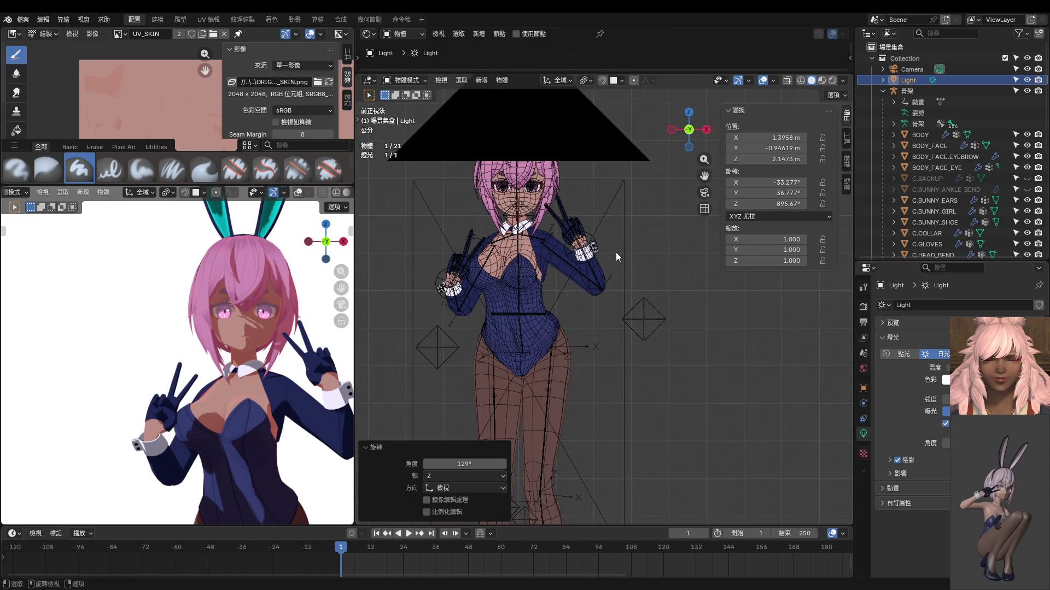
scroll(247, 353, down, 3)
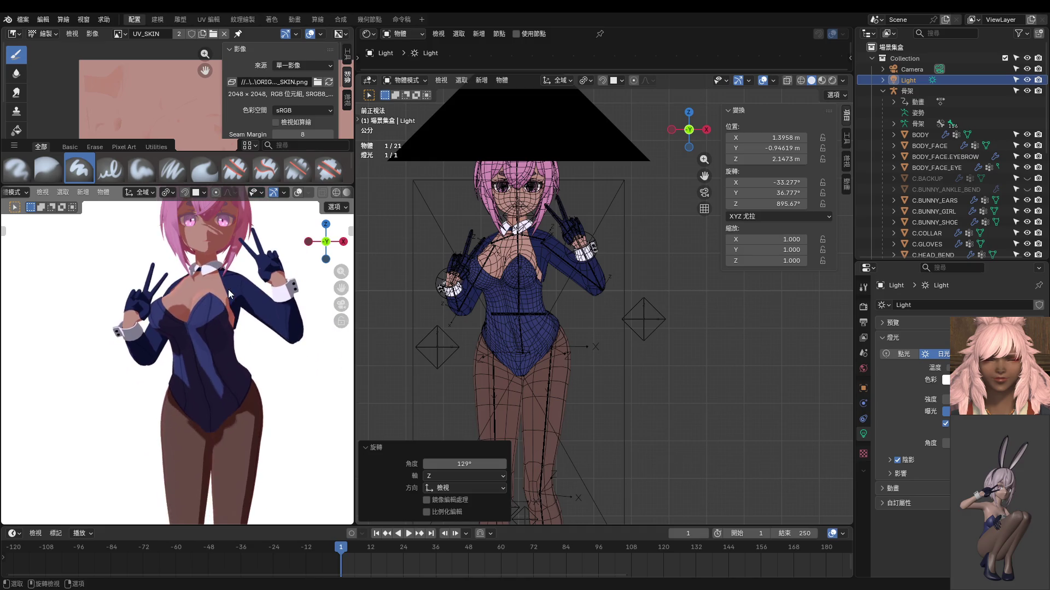
shift+middle_drag(228, 289, 235, 306)
scroll(236, 307, down, 3)
scroll(233, 316, down, 3)
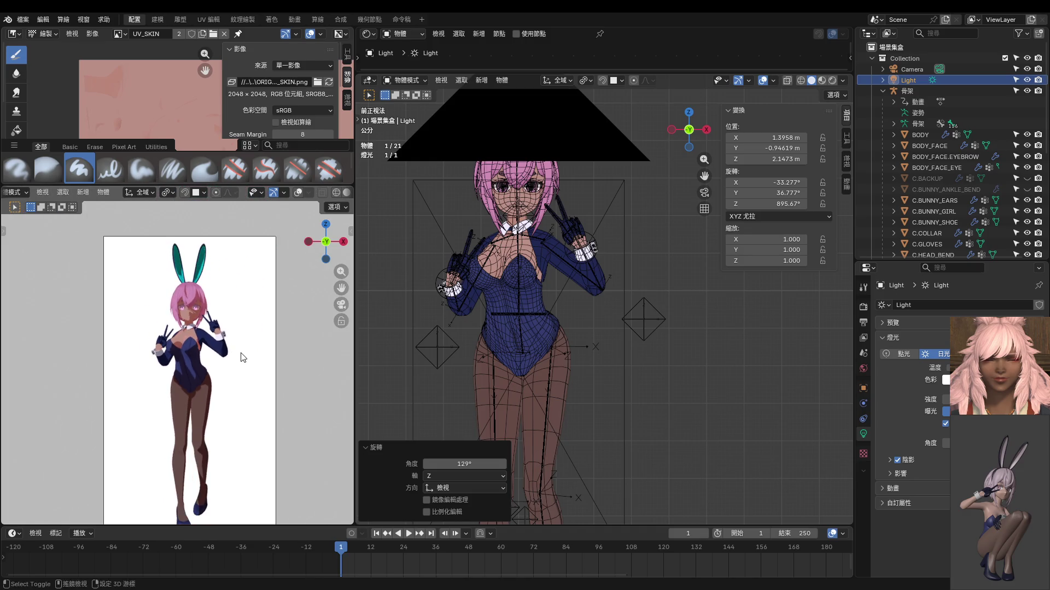
scroll(231, 325, down, 2)
scroll(232, 325, down, 1)
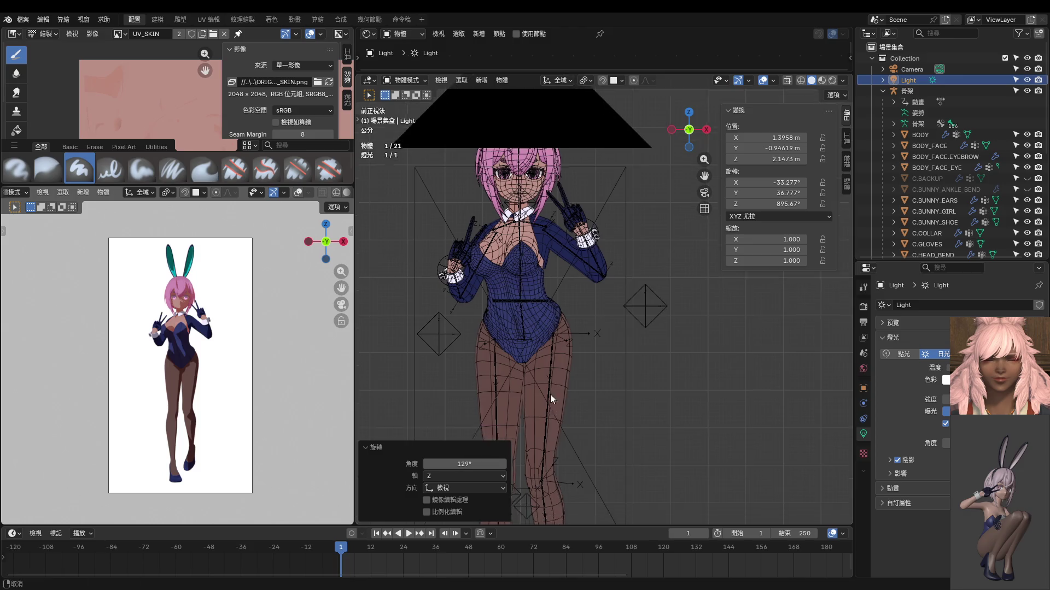
shift+middle_drag(550, 394, 562, 277)
scroll(563, 278, down, 2)
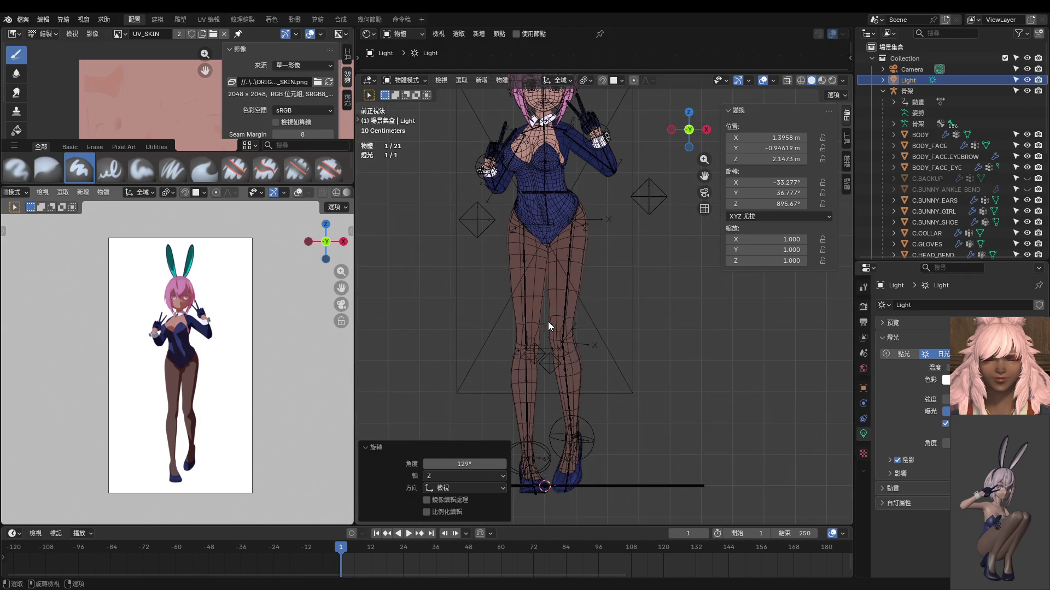
Step: Select the camera and shift it vertically along Z from the side view
click(632, 273)
mouse_move(592, 281)
middle_down()
mouse_move(516, 283)
mouse_move(597, 275)
middle_up()
key(KP_3)
key(r)
key(z)
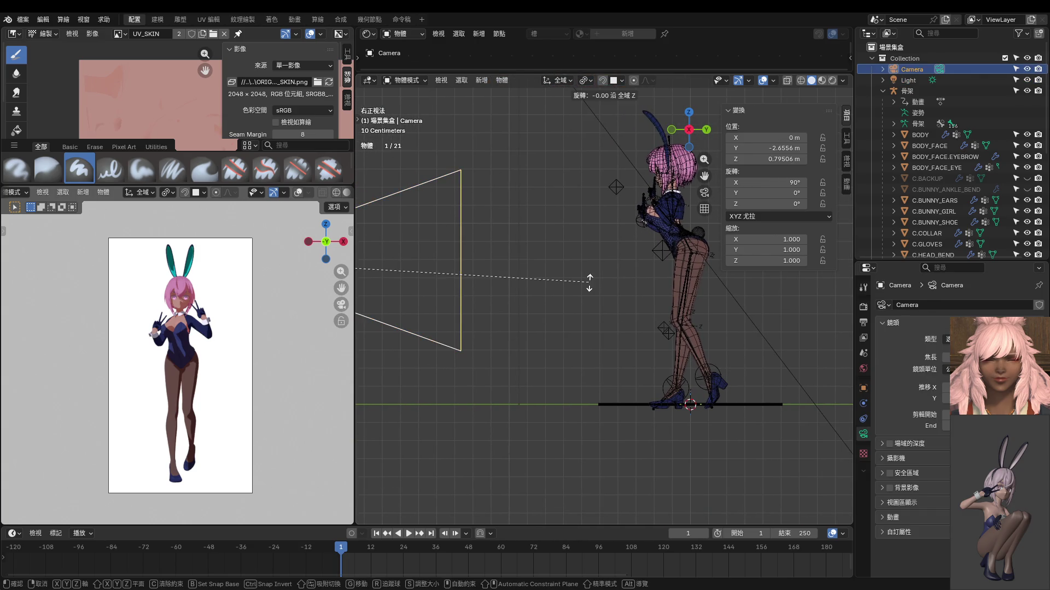
key(Escape)
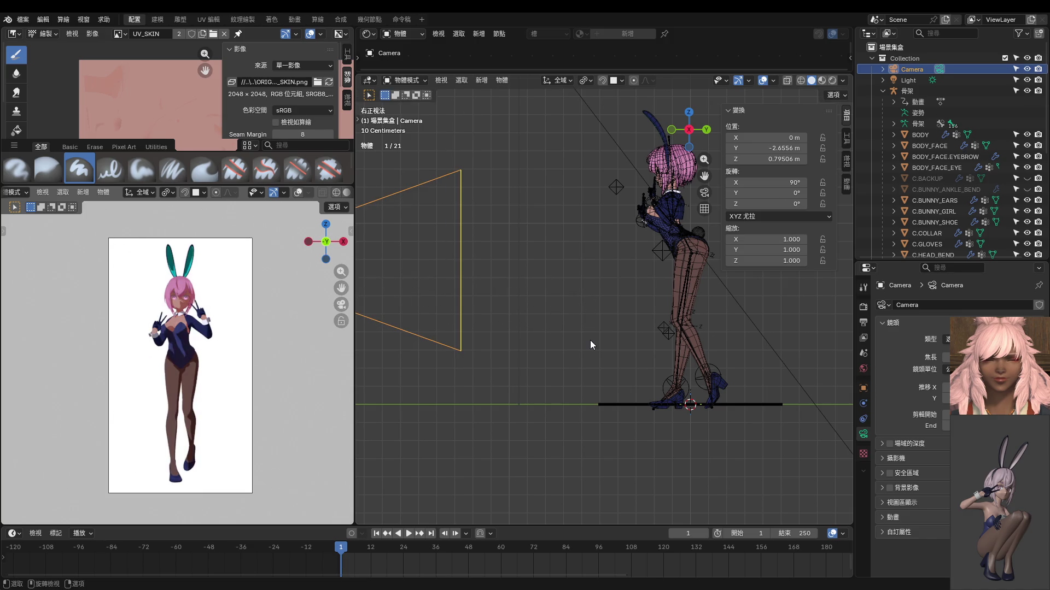
key(g)
key(z)
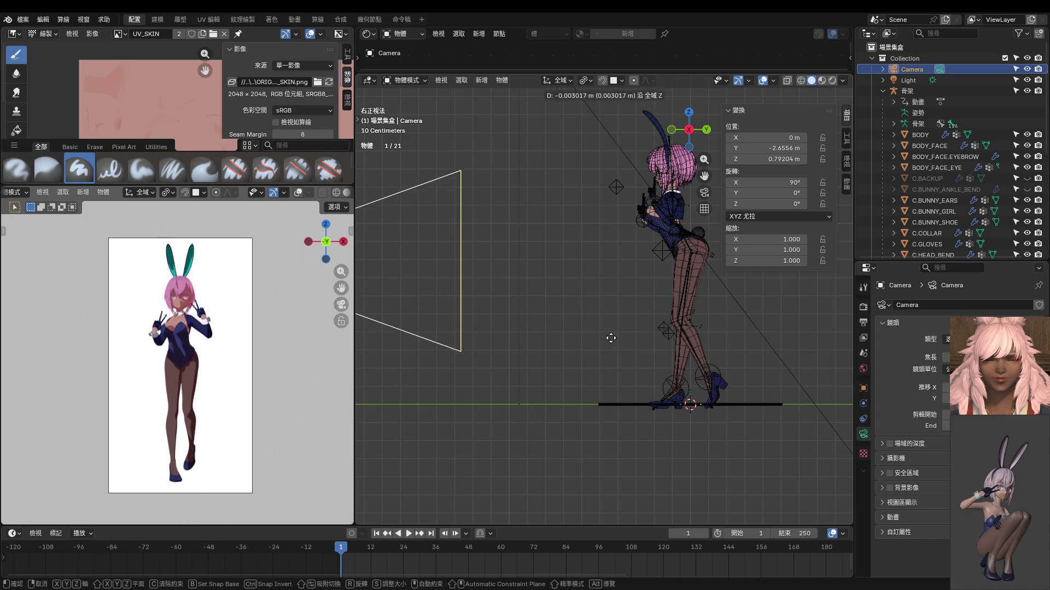
click(610, 322)
Step: Turn the camera about -7.4° around Z and slide it sideways along X
key(r)
key(z)
click(581, 368)
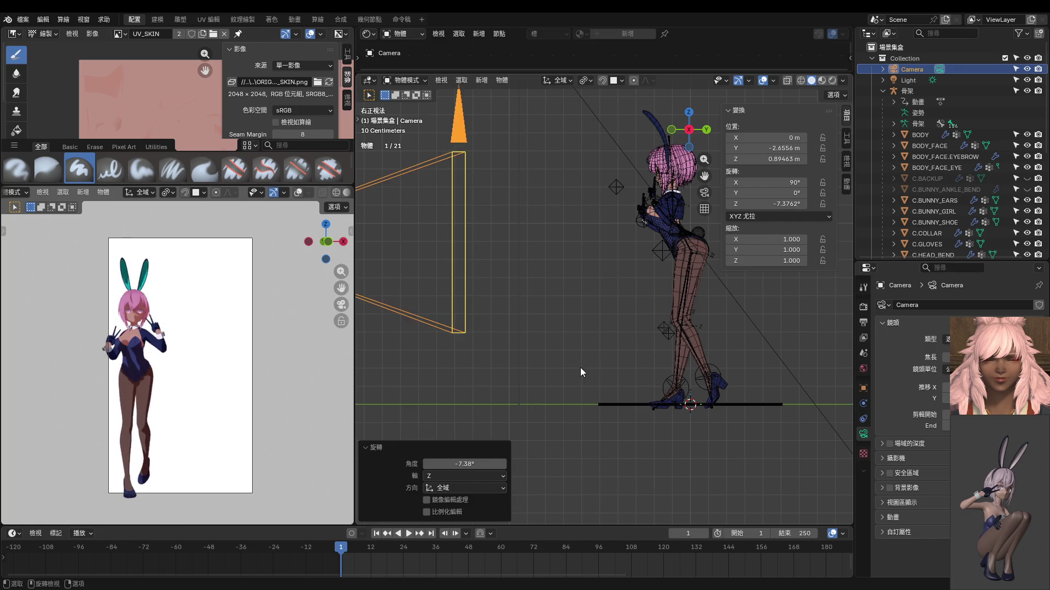
scroll(592, 341, down, 4)
middle_drag(593, 341, 722, 425)
key(g)
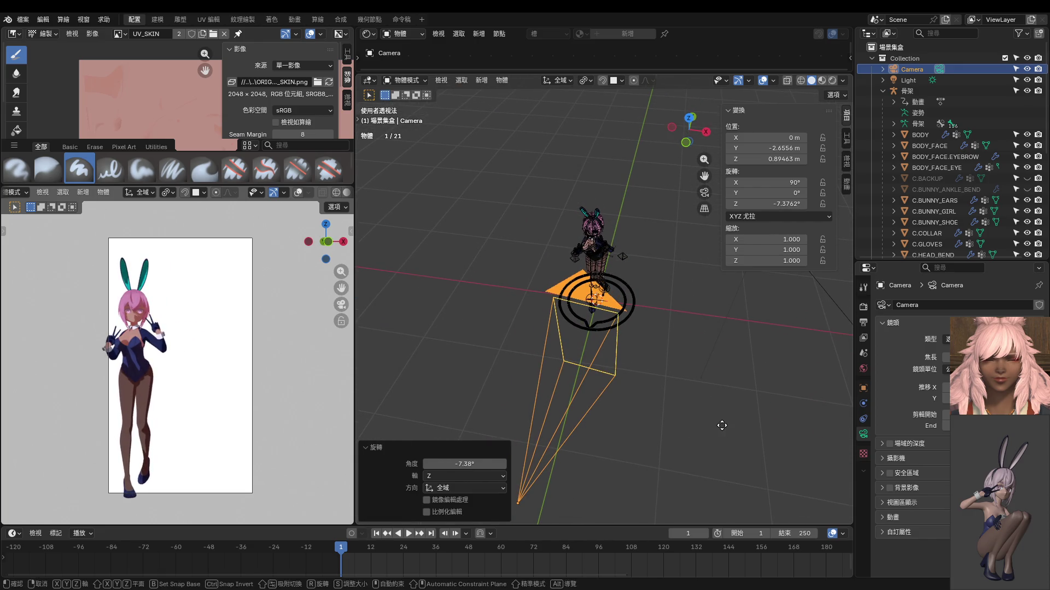
key(x)
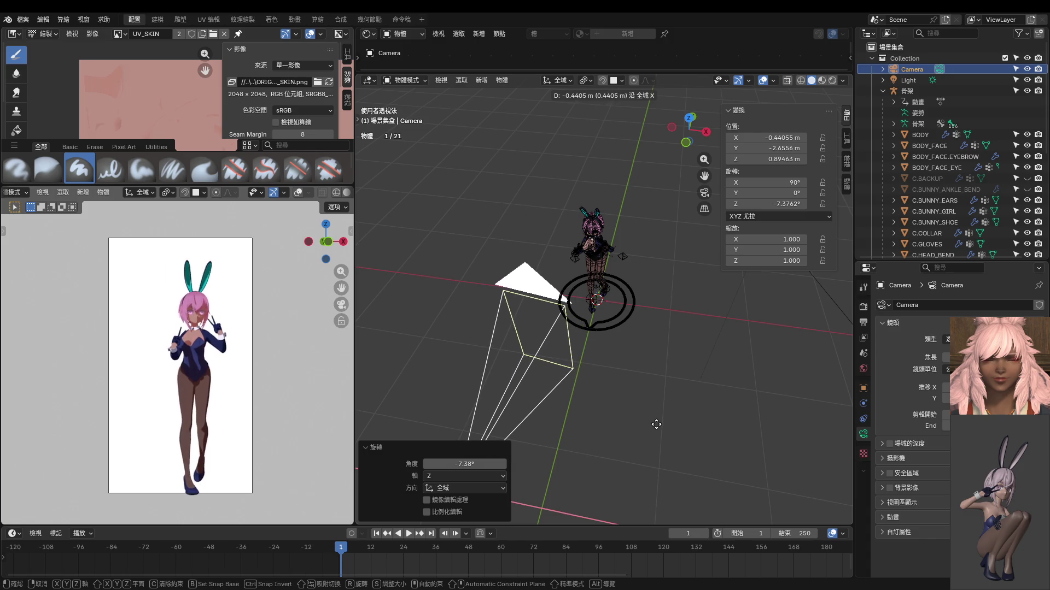
click(660, 424)
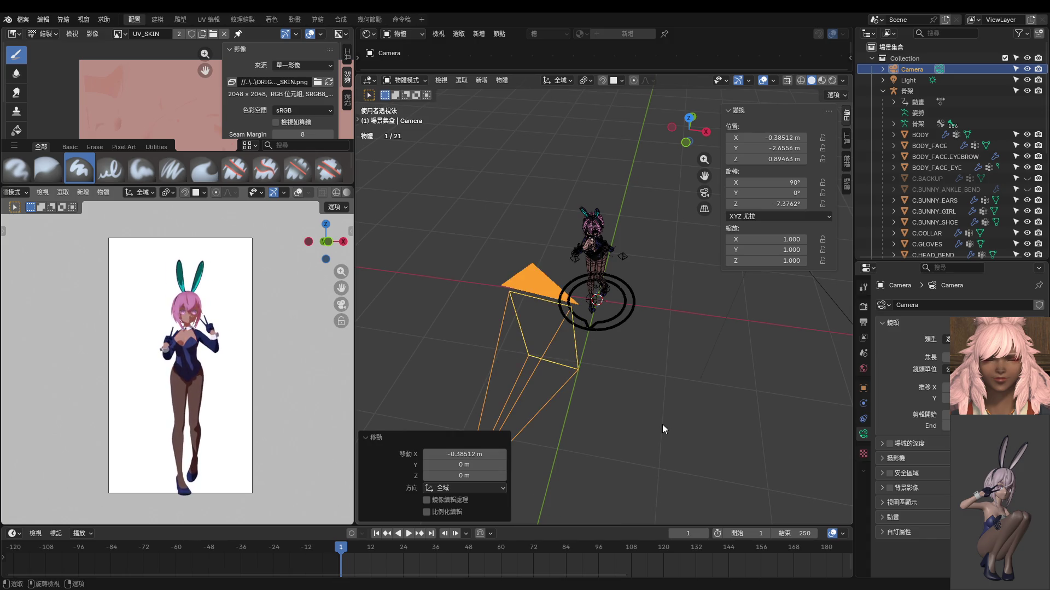
Step: Turn the camera a further -2.67° around Z and give it a slight tilt about X
middle_drag(662, 424, 705, 435)
key(r)
key(z)
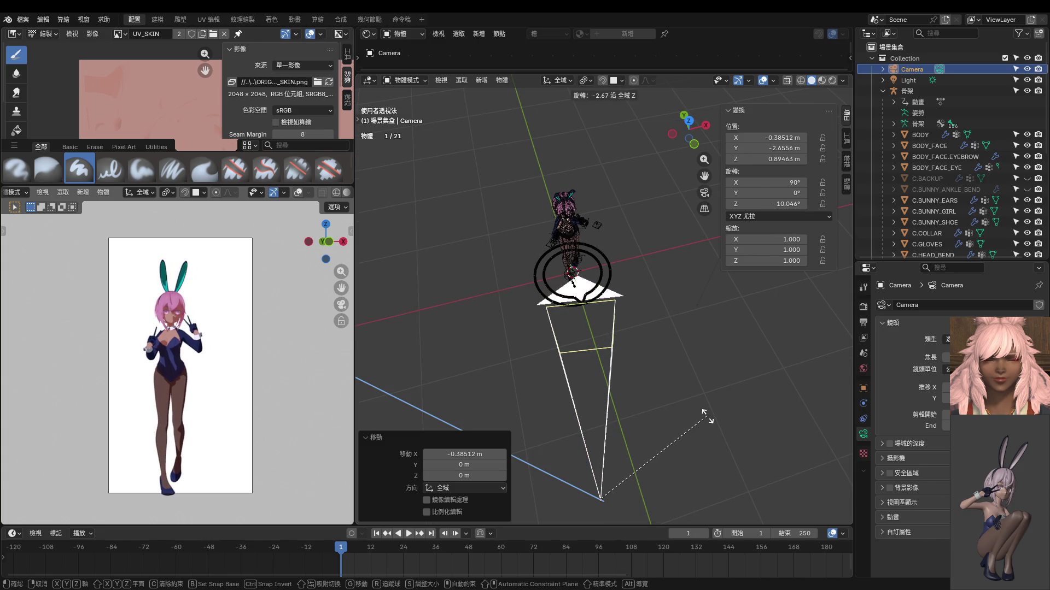
click(702, 414)
key(r)
key(x)
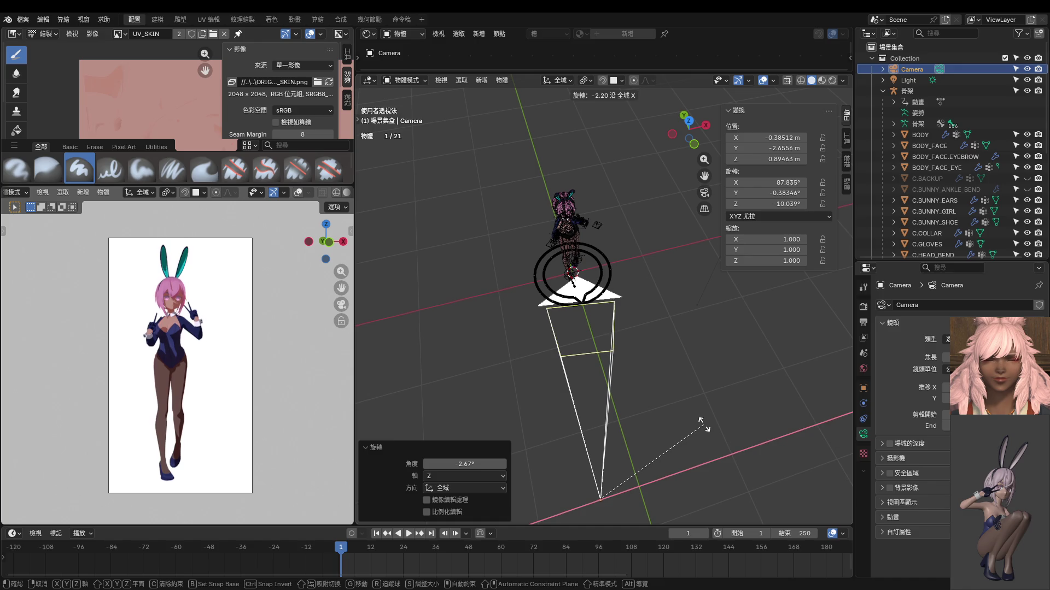
click(703, 428)
Step: Nudge the camera slightly along X, then select the character's armature
key(g)
key(x)
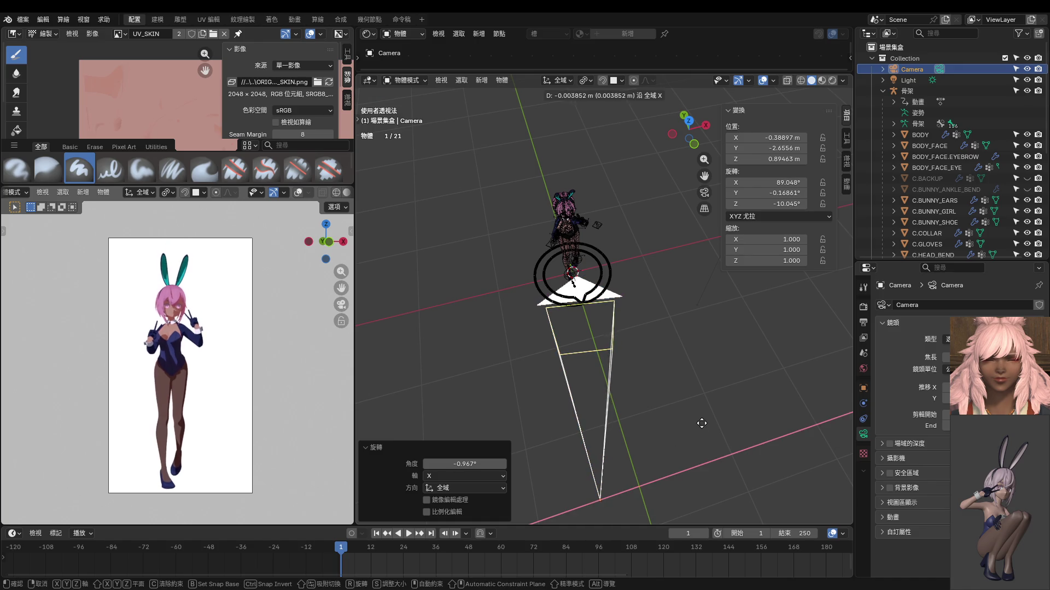
click(694, 429)
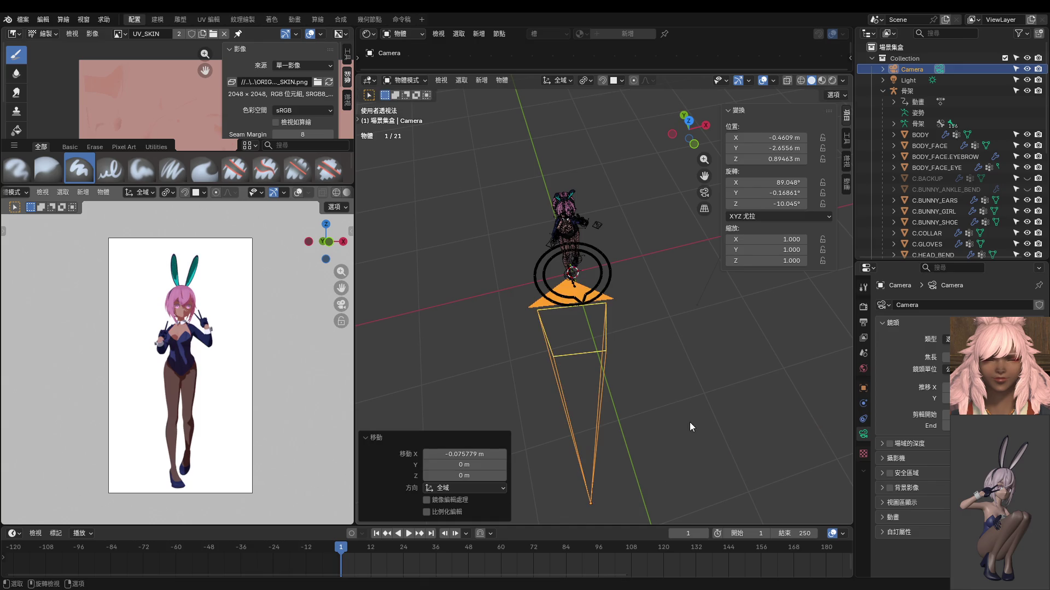
middle_drag(689, 422, 599, 340)
middle_drag(628, 260, 624, 251)
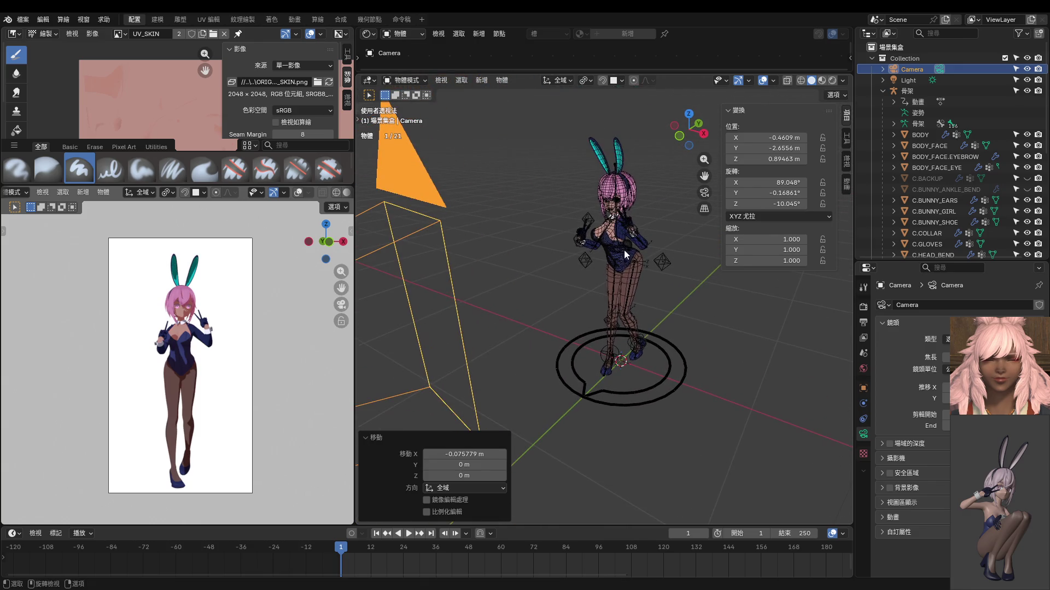
click(623, 284)
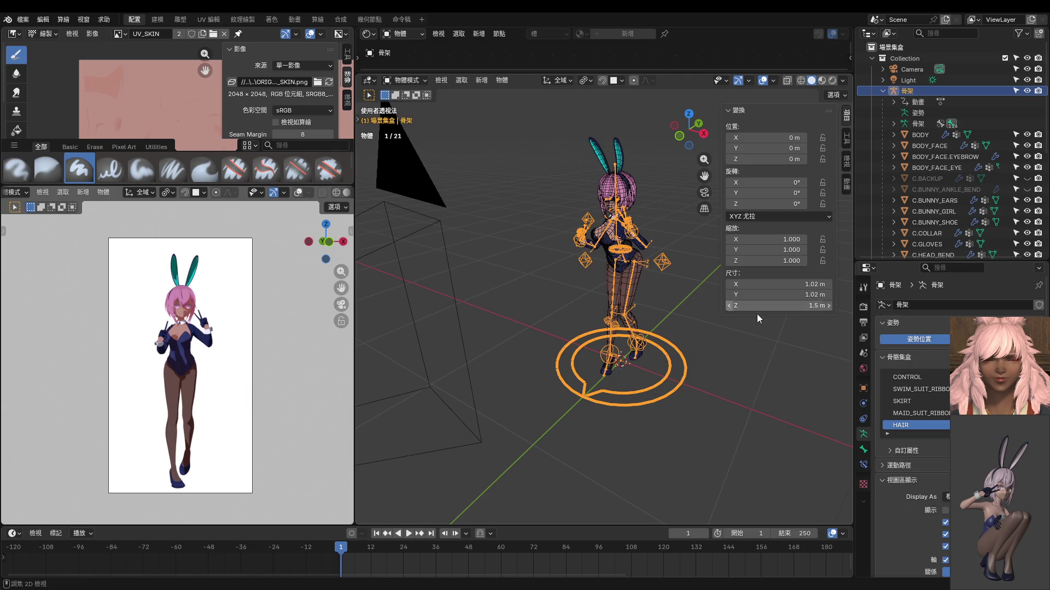
Step: In pose mode, rotate an eye bone about -9.6° plus a small extra turn, viewed from above
key(ctrl+Tab)
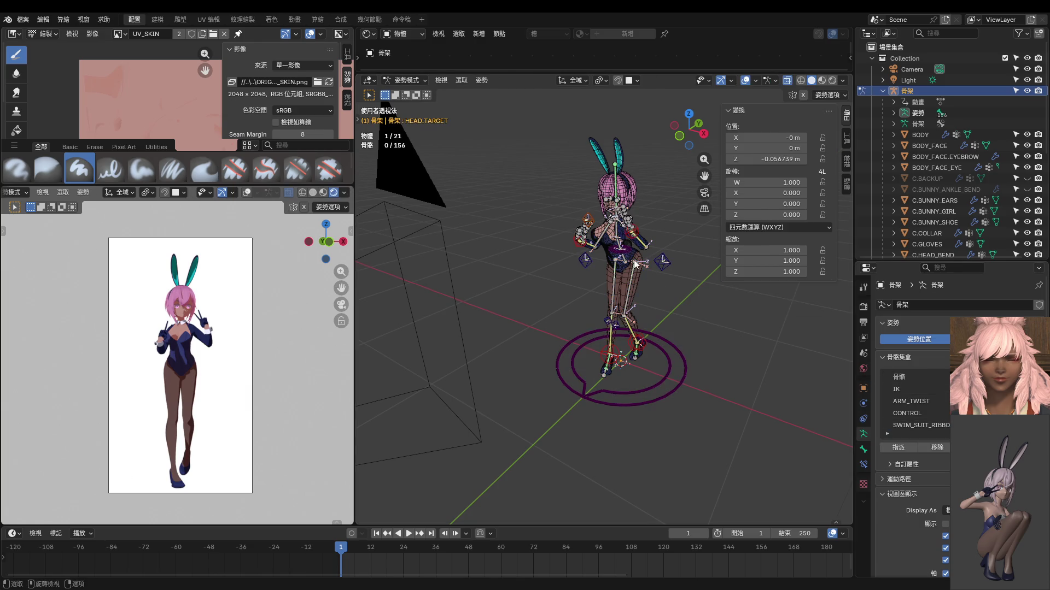
middle_drag(639, 271, 606, 205)
click(594, 180)
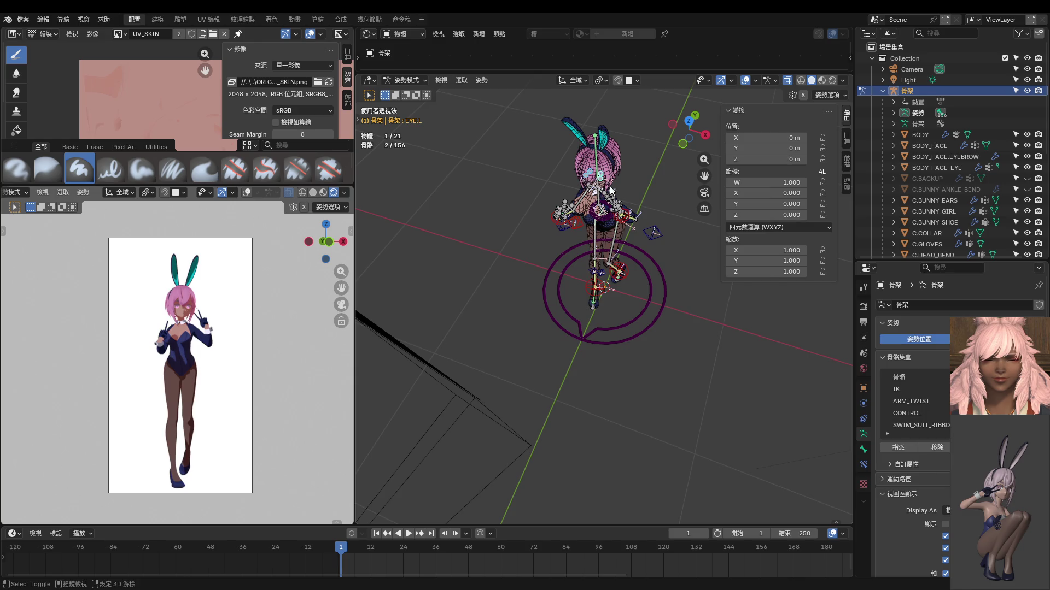
click(603, 80)
scroll(525, 239, up, 3)
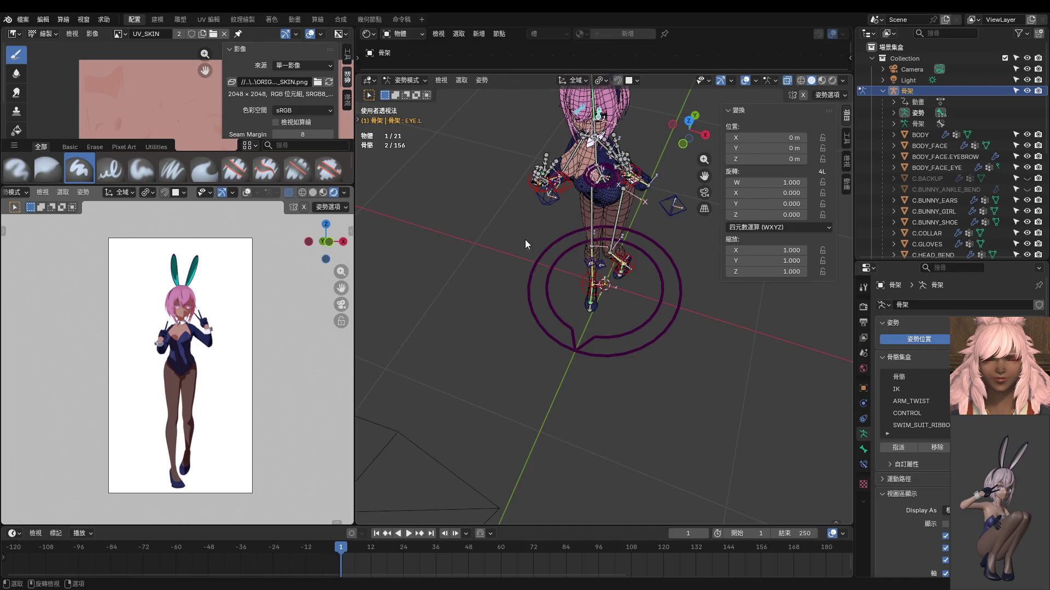
middle_drag(525, 240, 553, 273)
key(r)
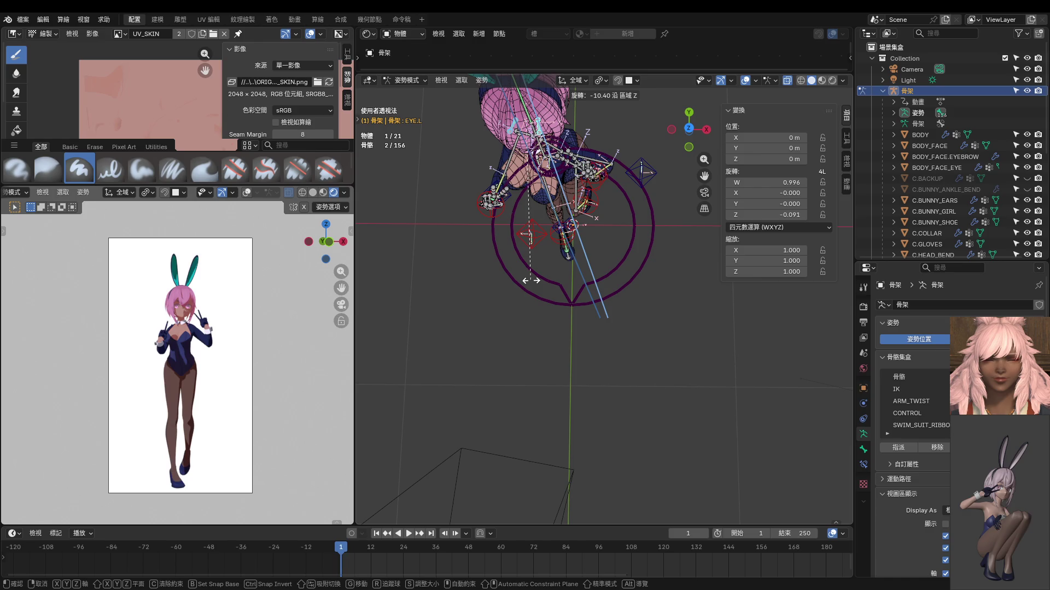
click(532, 281)
scroll(197, 271, up, 4)
scroll(244, 278, up, 2)
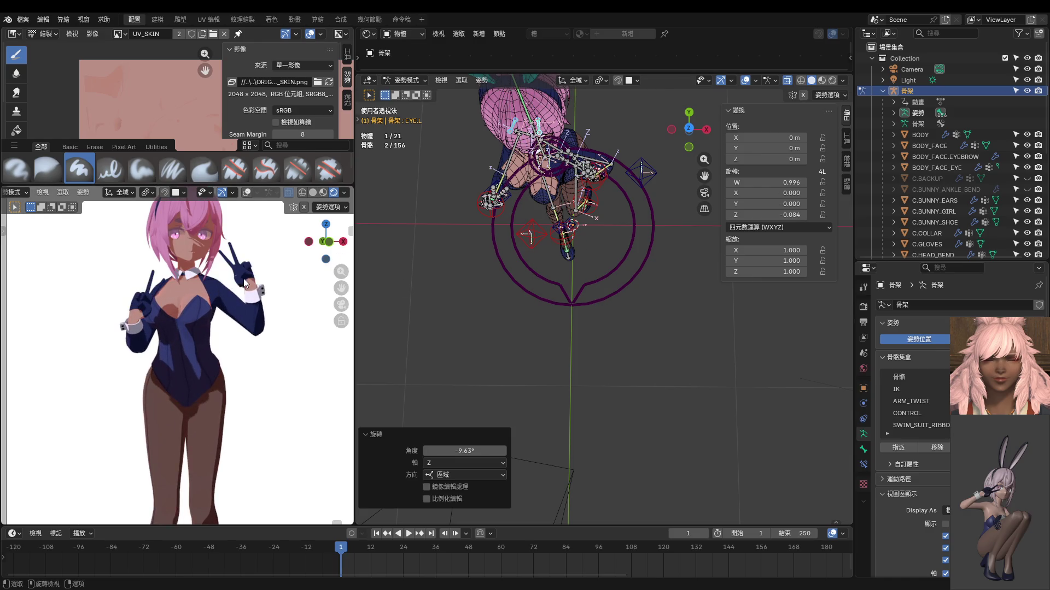
middle_drag(541, 240, 540, 259)
key(r)
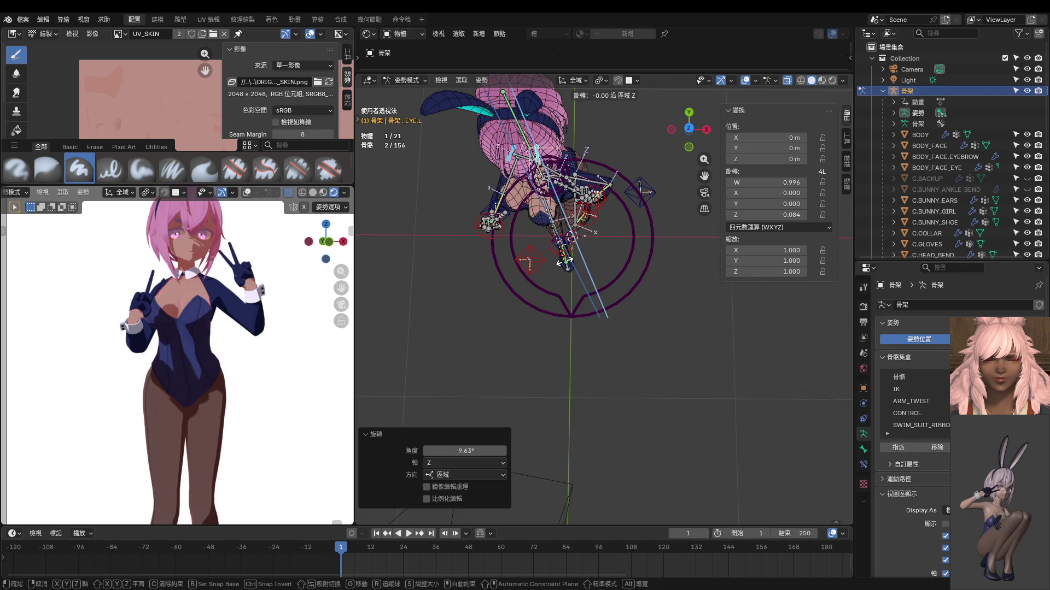
click(571, 262)
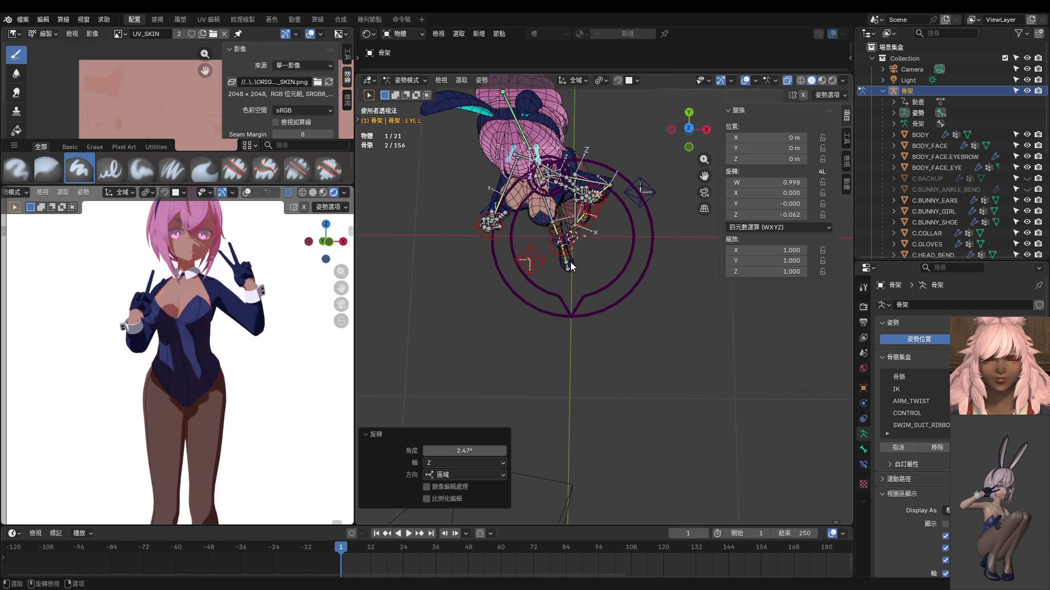
Step: Shift the HAND.IK.R control and the HEAD.TARGET control sideways along X (head target 8 cm)
click(503, 231)
key(g)
key(x)
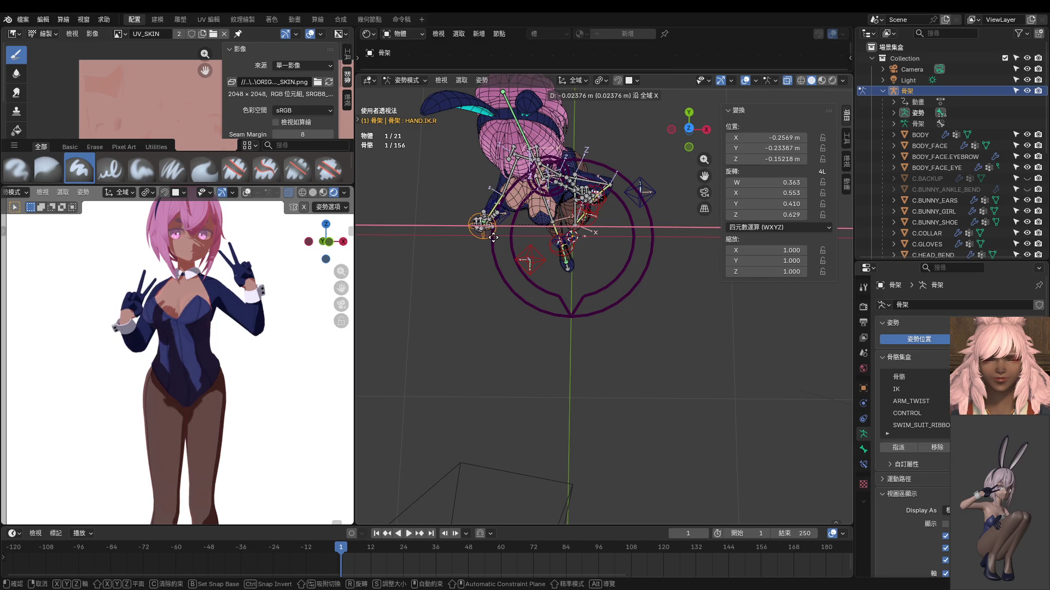
click(493, 236)
click(538, 279)
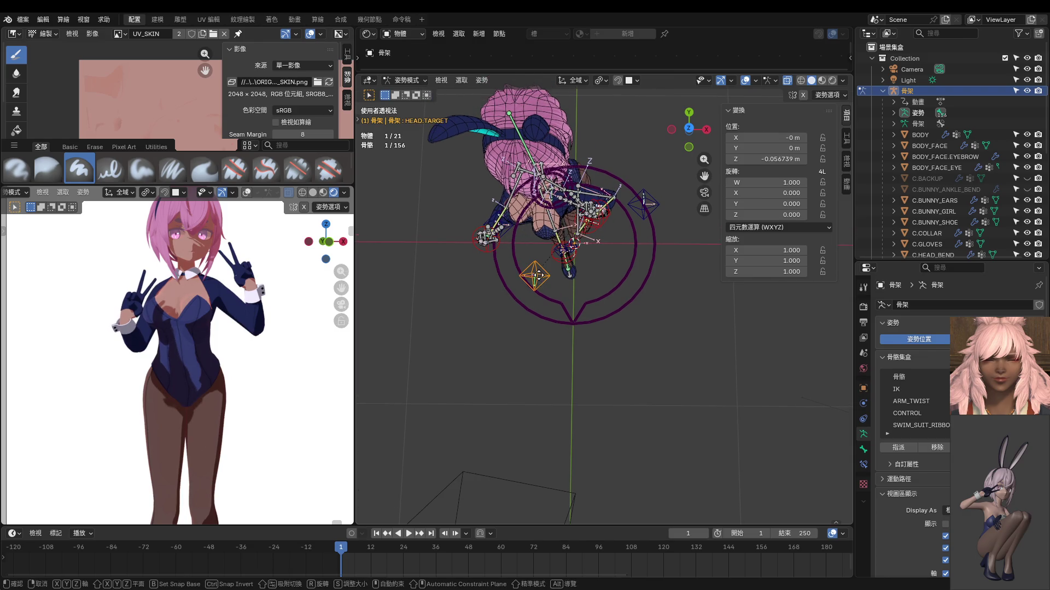
key(g)
key(x)
click(513, 277)
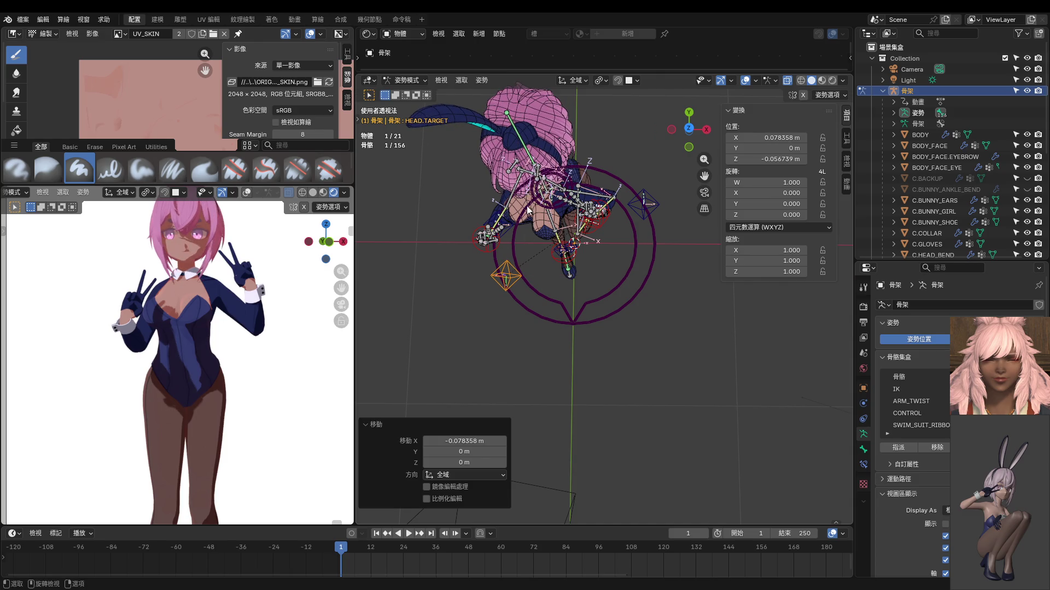
Step: Turn the left eye bone about 6.37°, leave pose mode and select the scene light
click(508, 171)
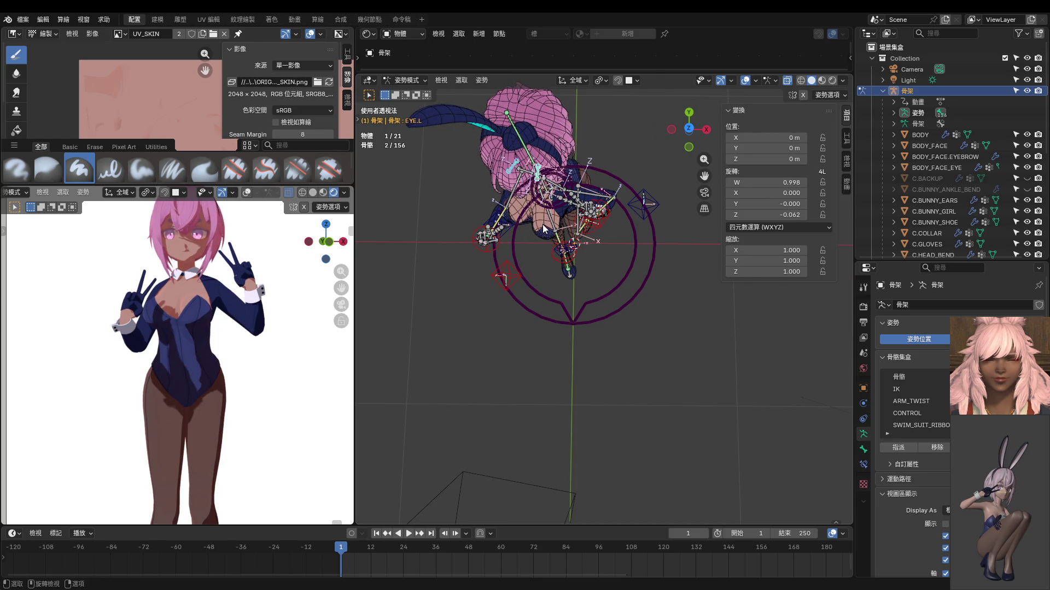
key(r)
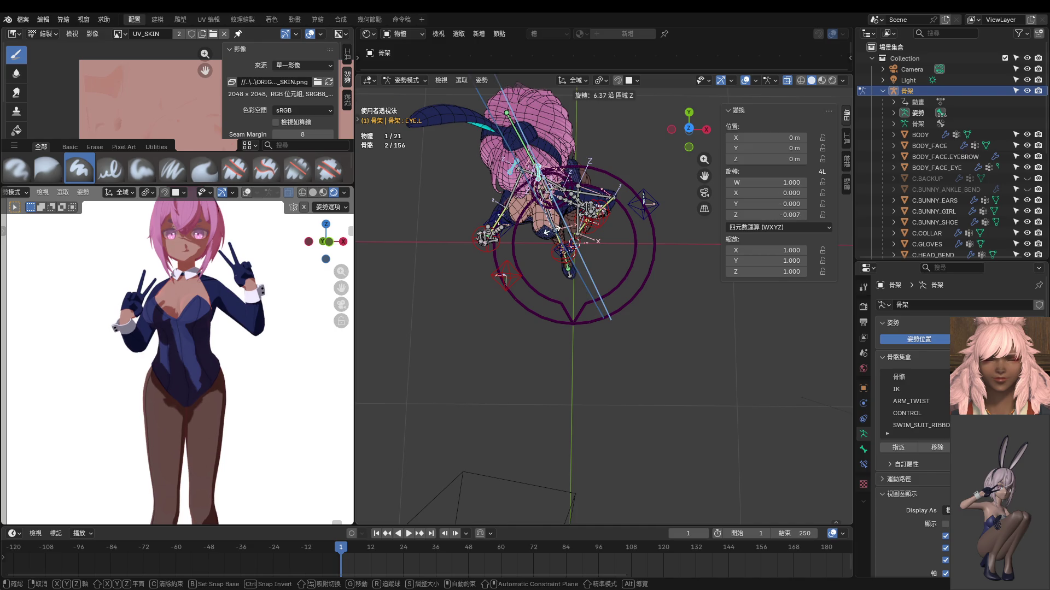
click(554, 235)
scroll(496, 267, down, 5)
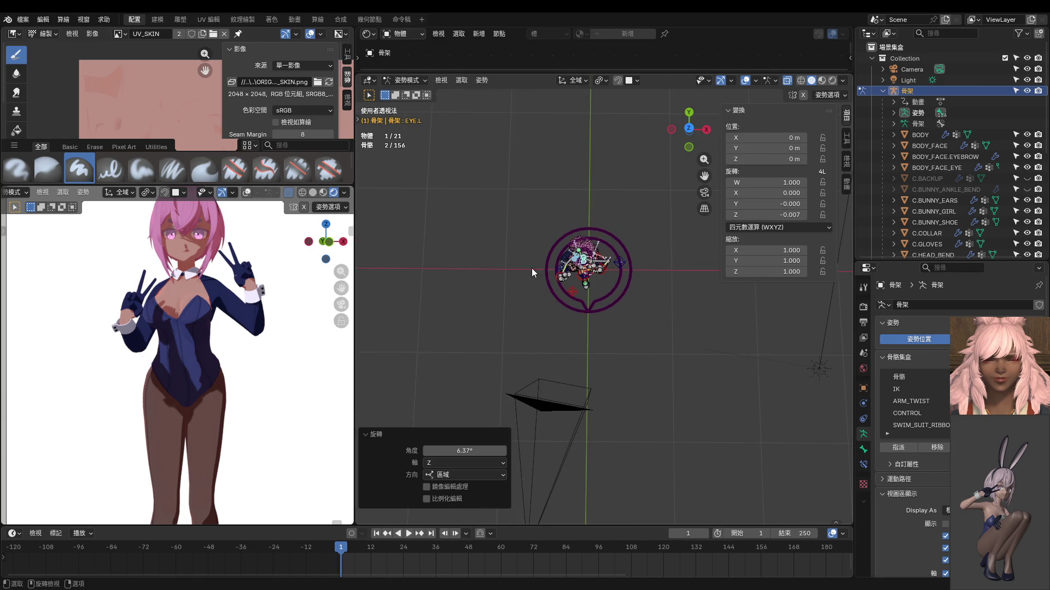
key(ctrl+Tab)
shift+middle_drag(658, 346, 607, 379)
click(606, 377)
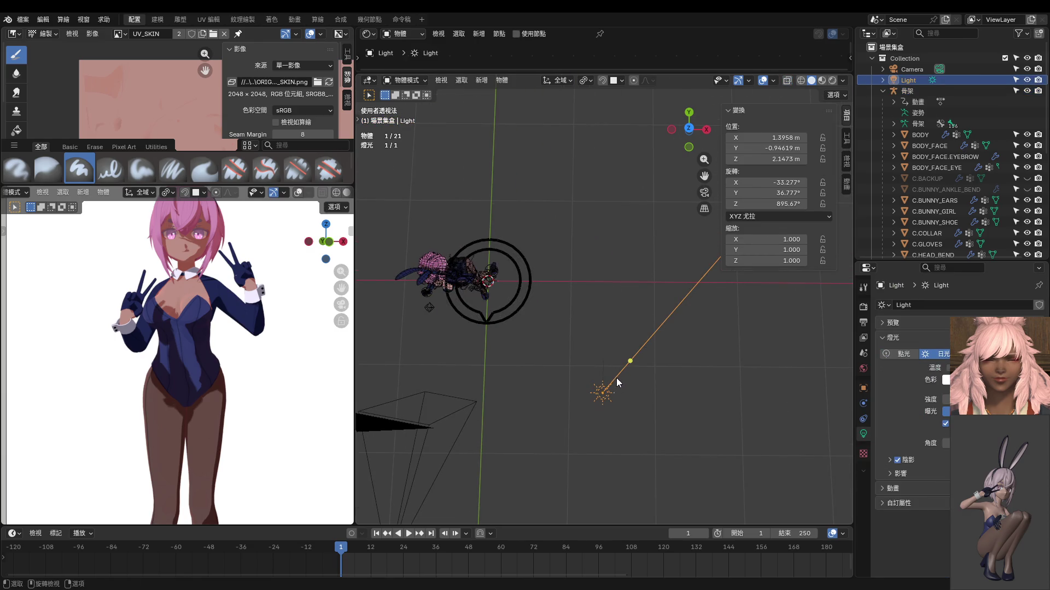
Step: Spin the sun light around Z in two turns to its new -290° direction
key(r)
key(z)
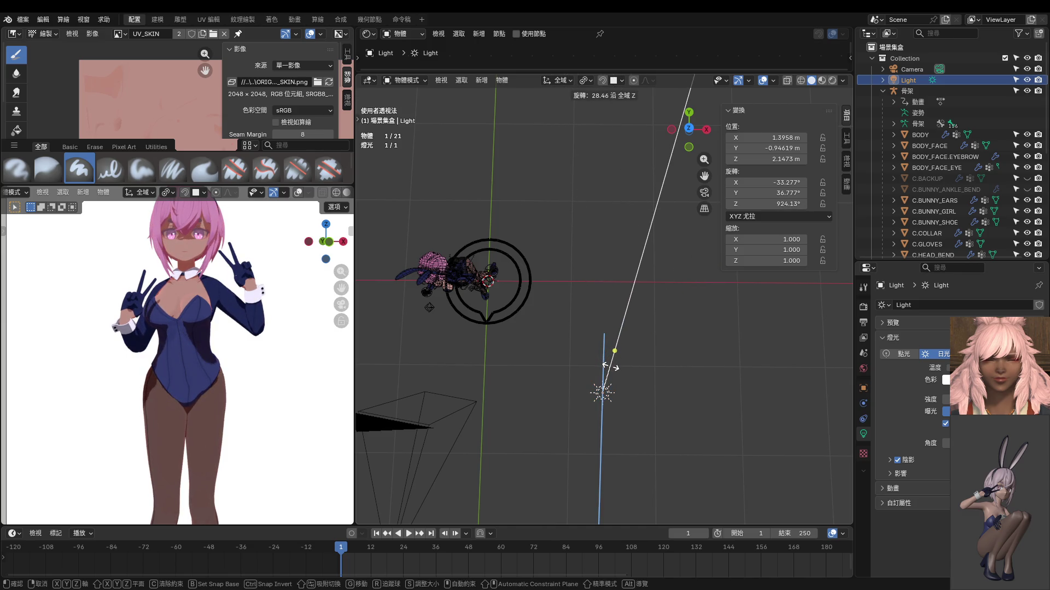
click(610, 365)
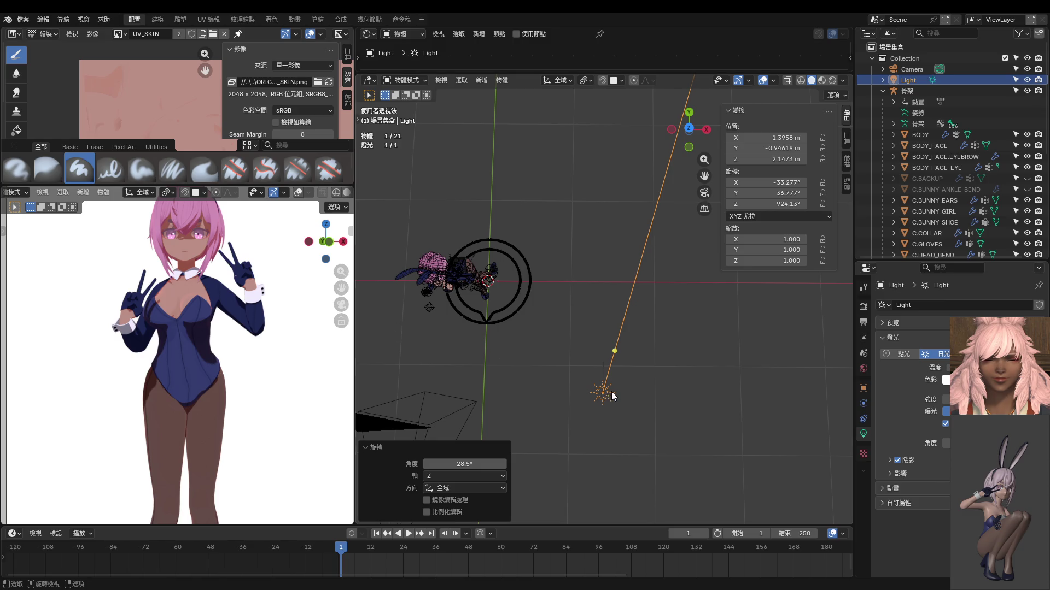
key(r)
key(z)
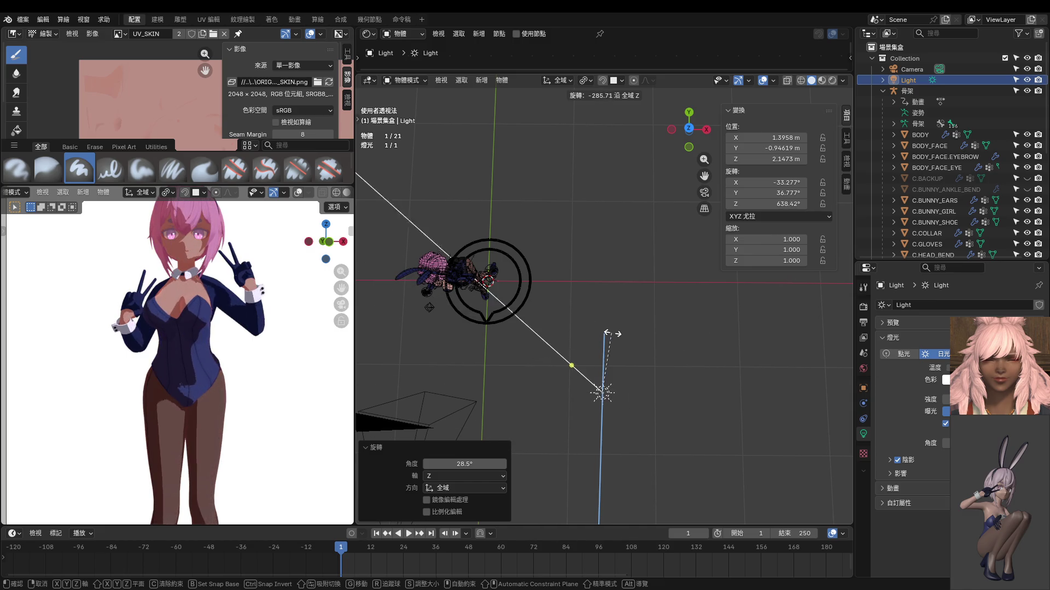
click(617, 336)
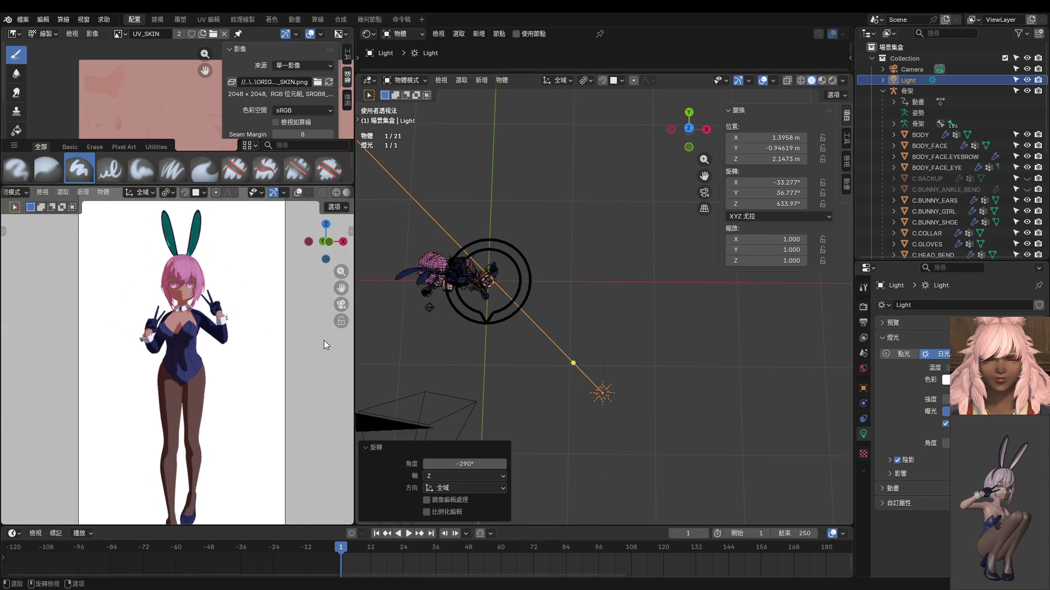
scroll(237, 356, down, 3)
scroll(237, 353, up, 1)
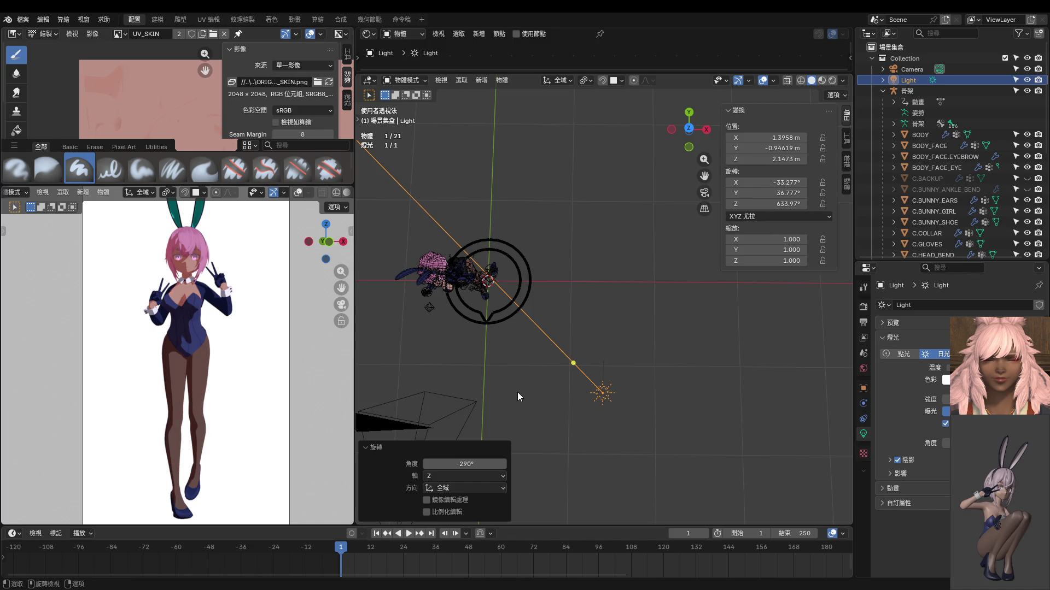
Step: From the front view, put the armature back into pose mode and select the right foot IK control
key(KP_1)
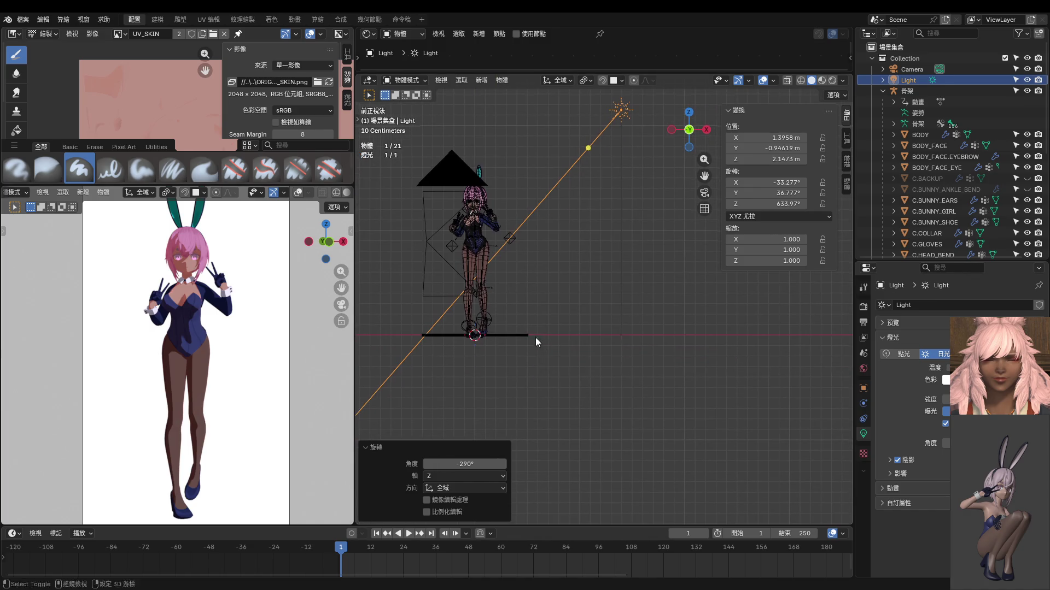
click(476, 329)
key(ctrl+Tab)
click(476, 327)
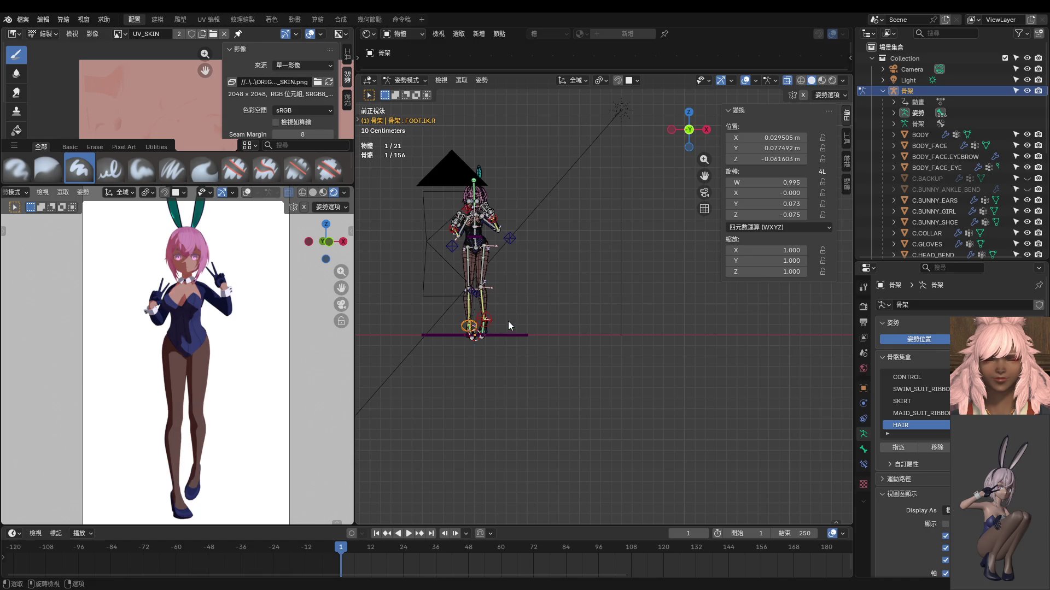
Step: Turn the FOOT.IK.R control around the vertical Z axis
key(r)
key(z)
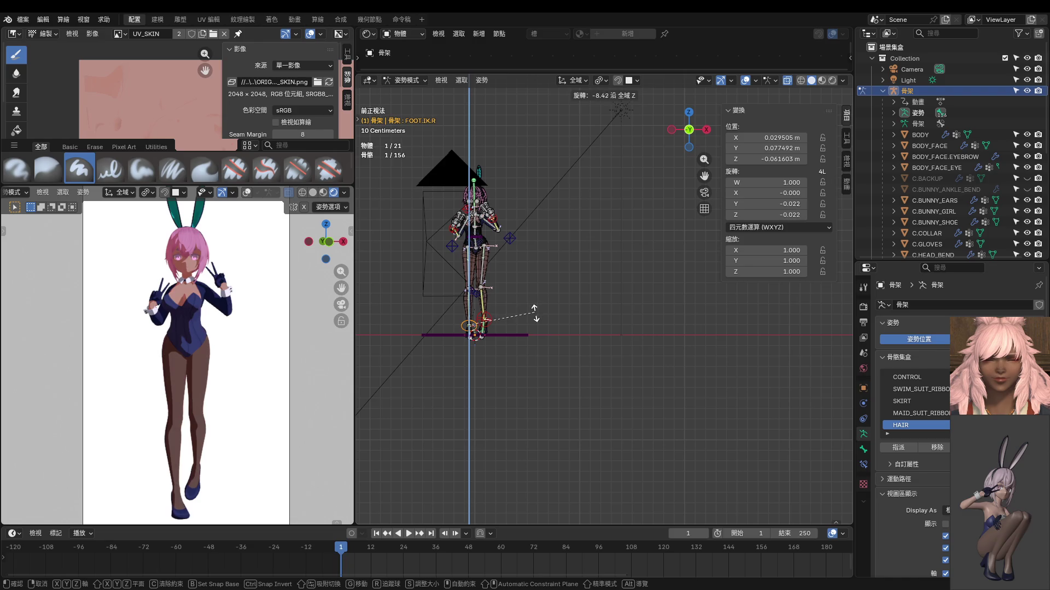
click(535, 314)
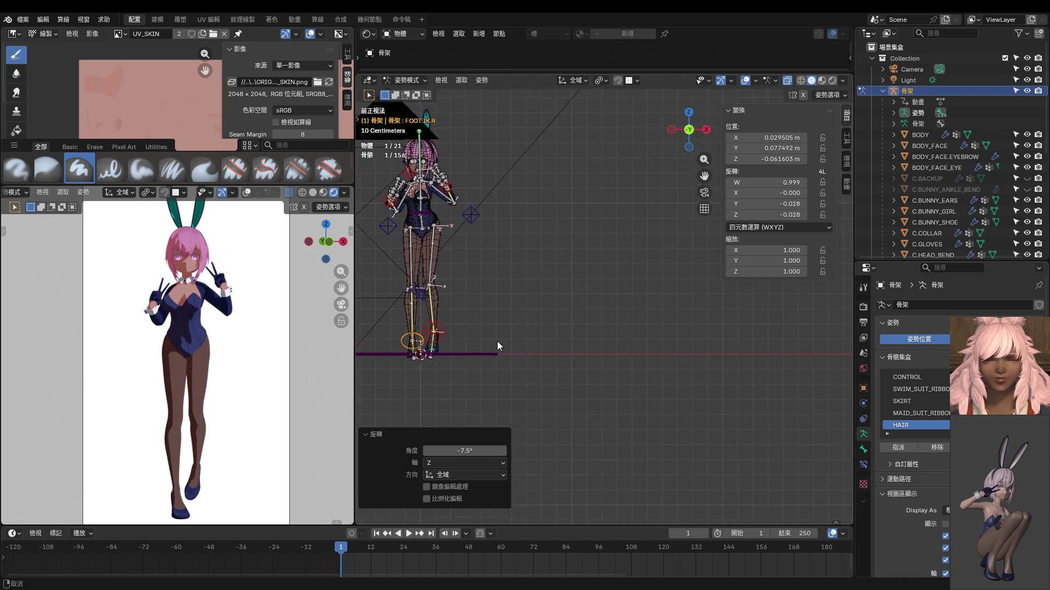
scroll(497, 341, up, 2)
Step: Reposition the FOOT.IK.L control, turn it around Z and fine-tune its position
click(531, 357)
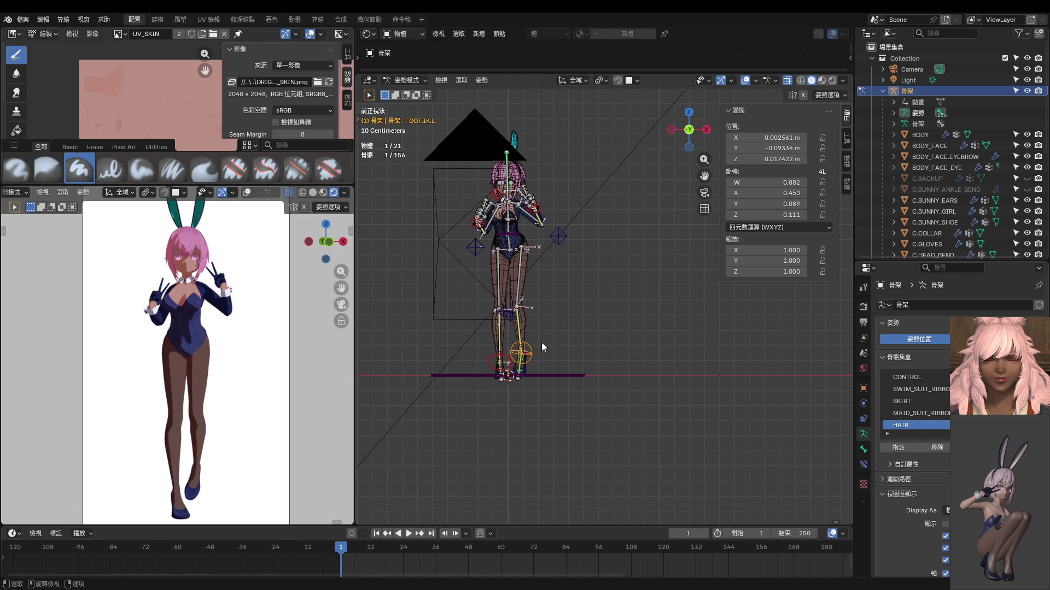
key(g)
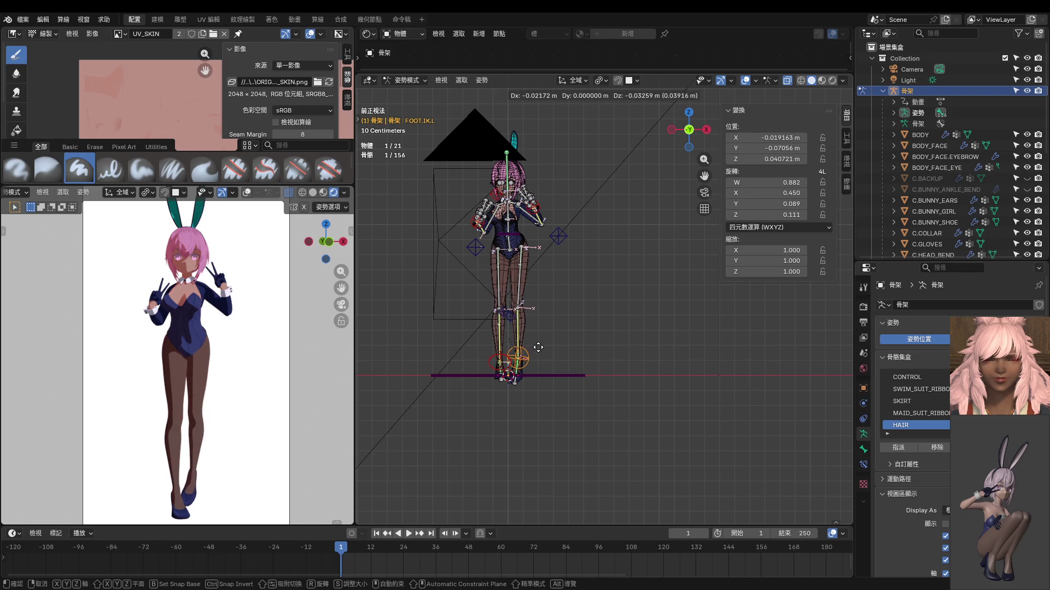
click(539, 348)
key(r)
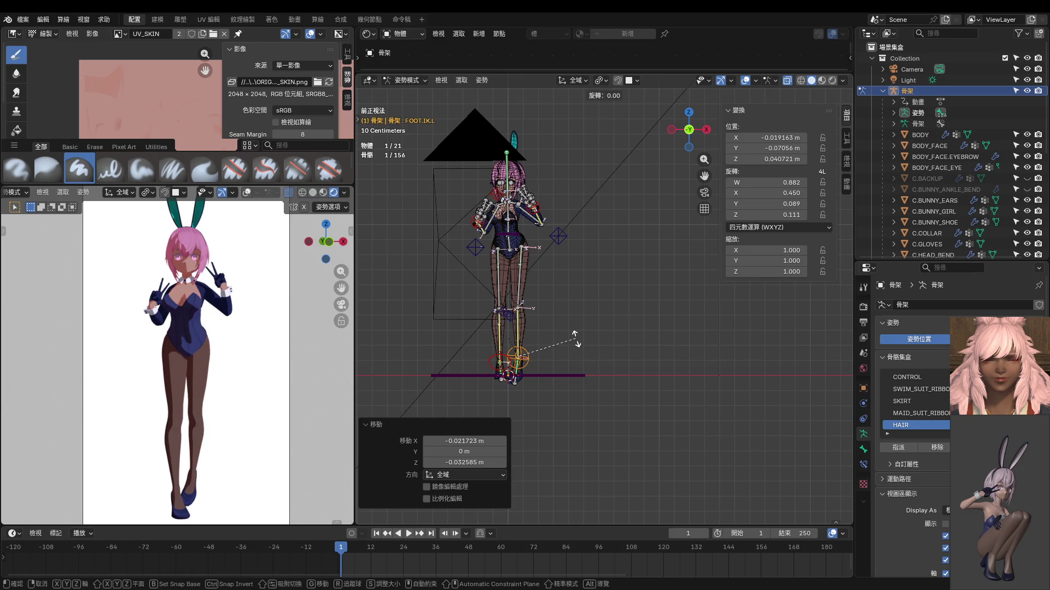
key(z)
click(573, 332)
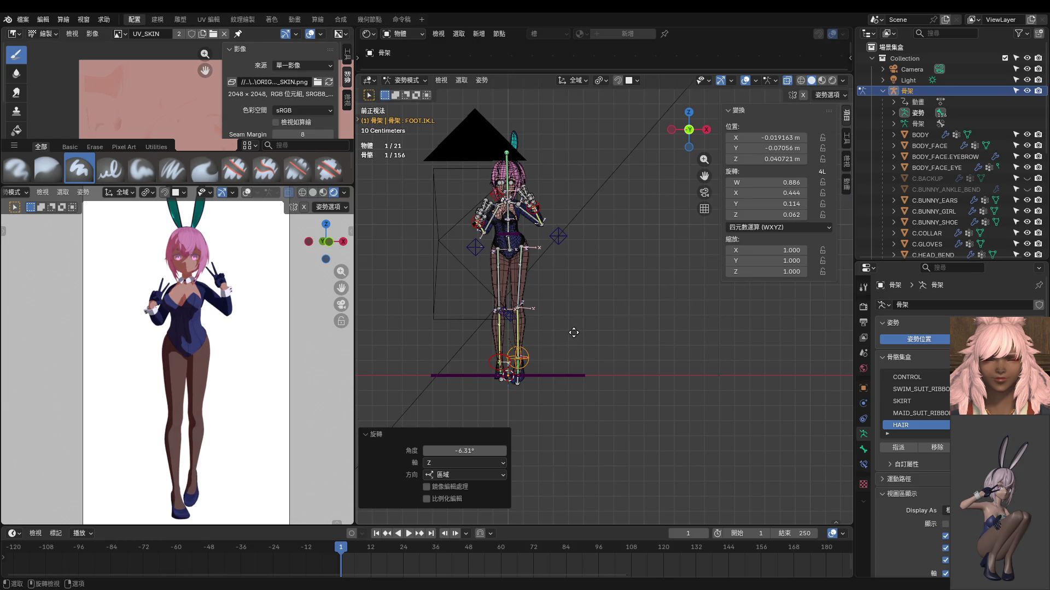
key(g)
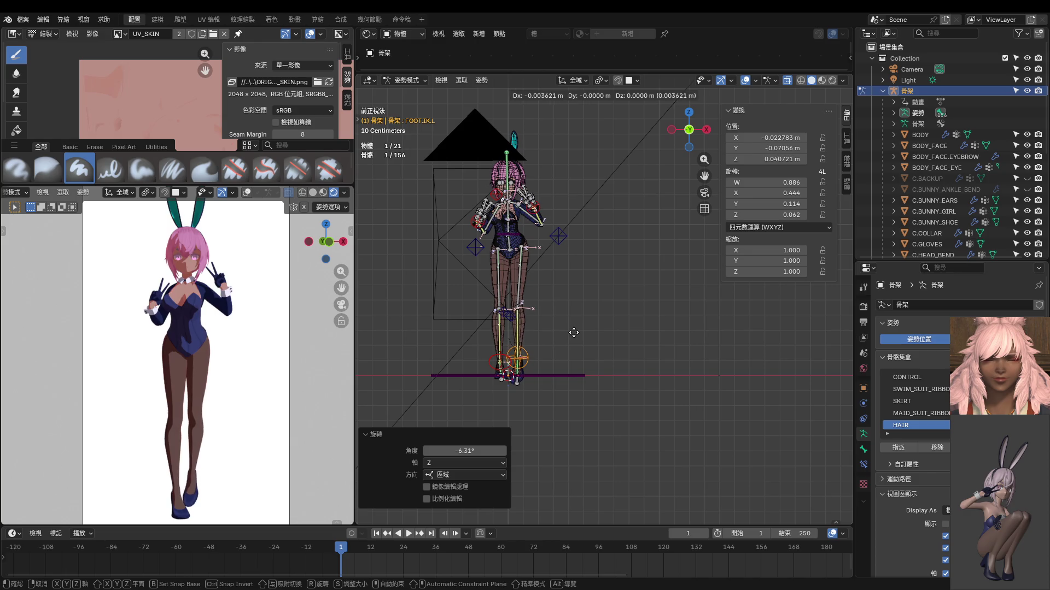
click(577, 333)
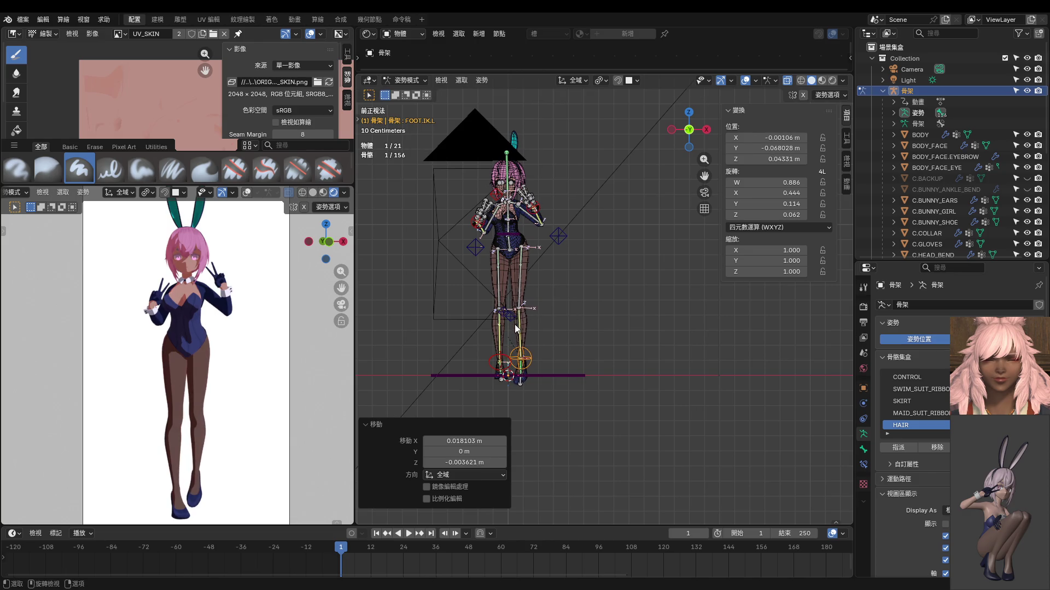
scroll(515, 324, up, 3)
Step: Slide the KNEE.IK.R and KNEE.IK.L targets sideways along X to bring the knees together
click(564, 324)
key(g)
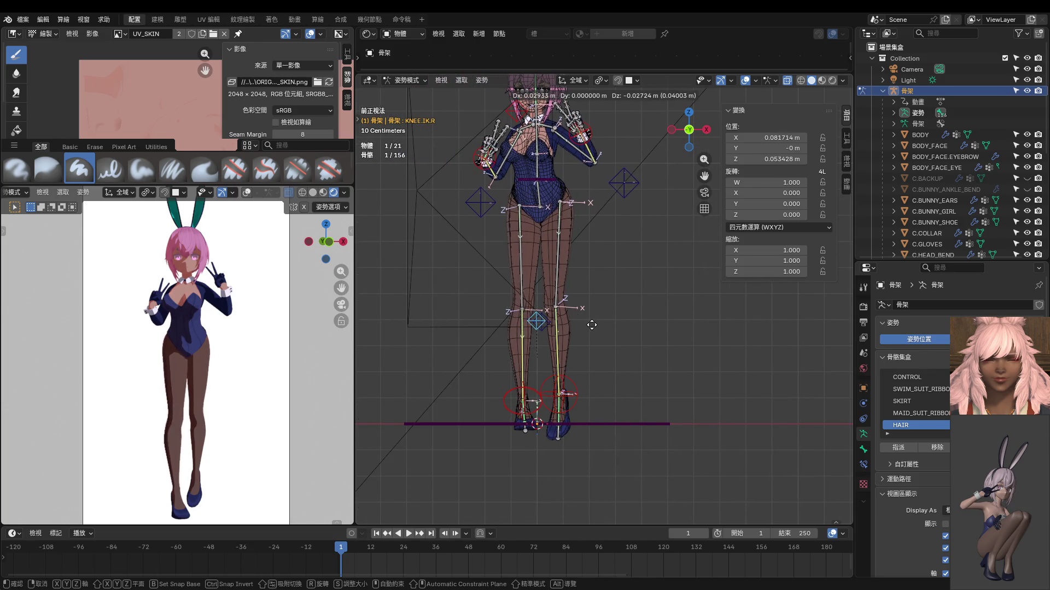
key(x)
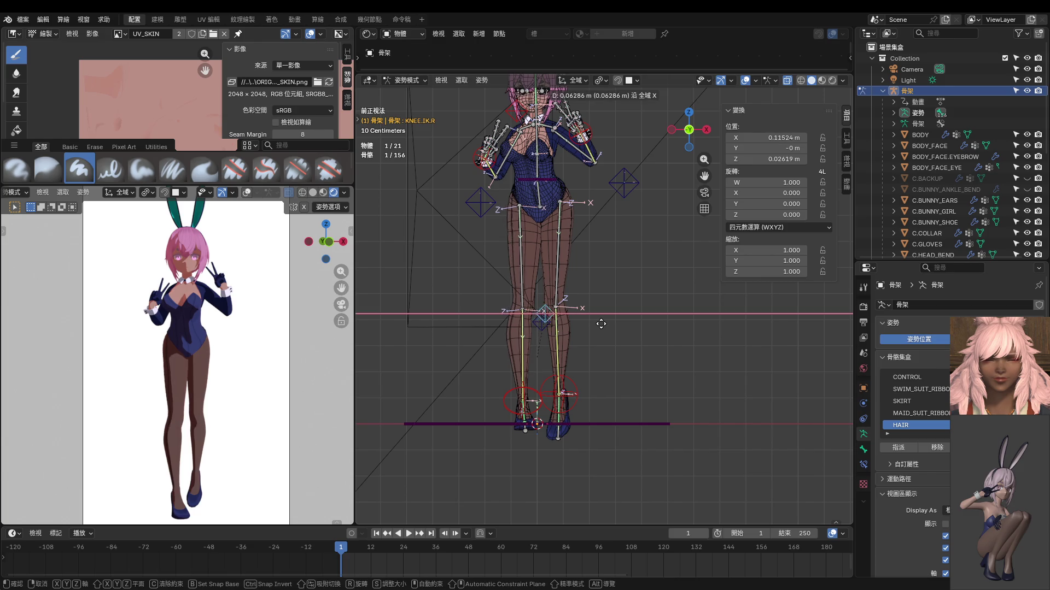
click(574, 326)
click(551, 332)
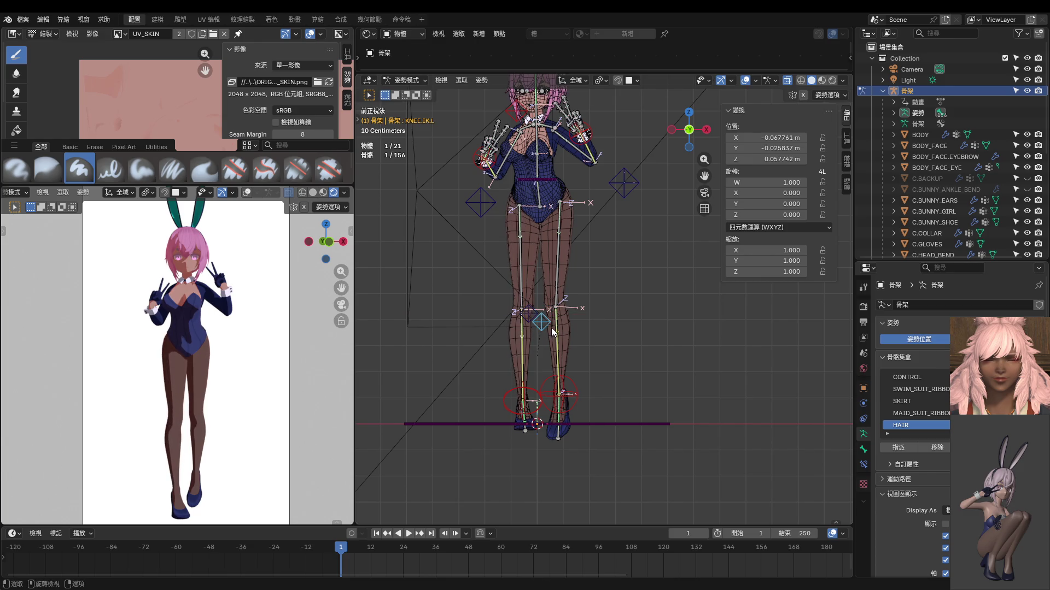
key(g)
key(x)
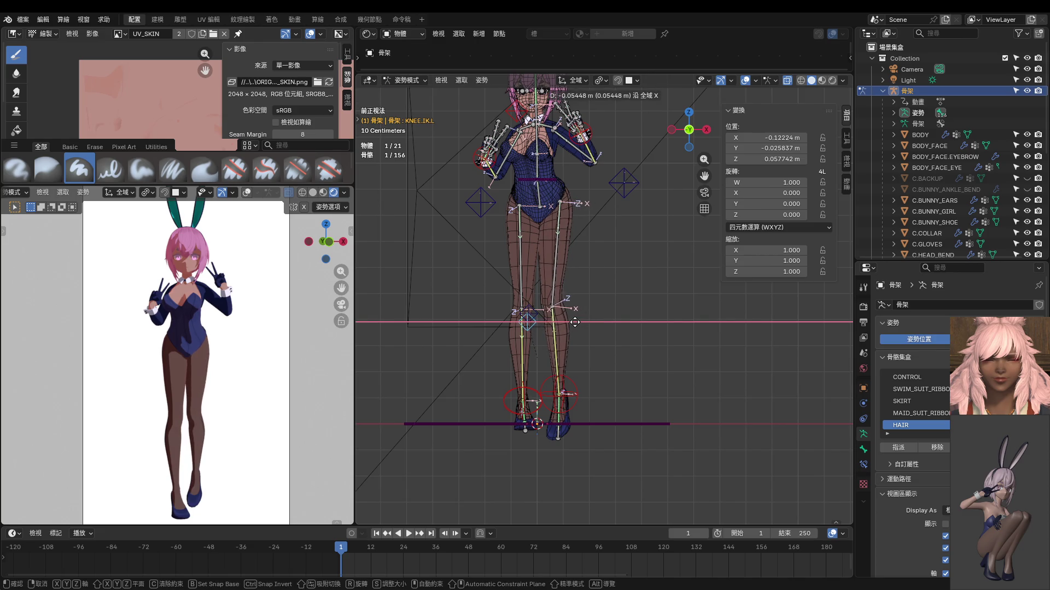
click(572, 322)
Step: Move both foot IK controls inward, the right one about 1.5 cm along X
click(567, 392)
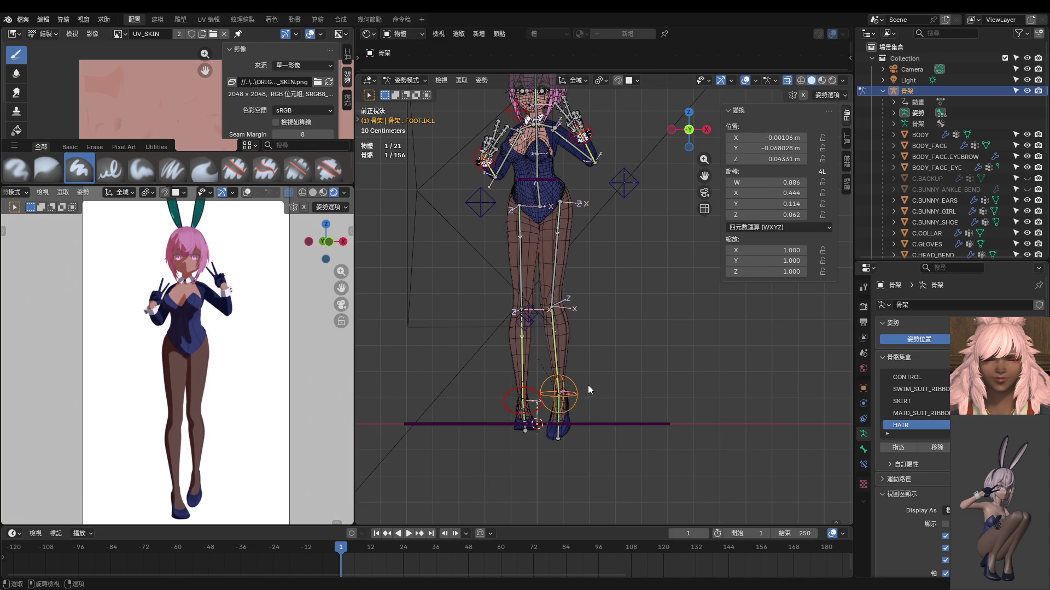
key(g)
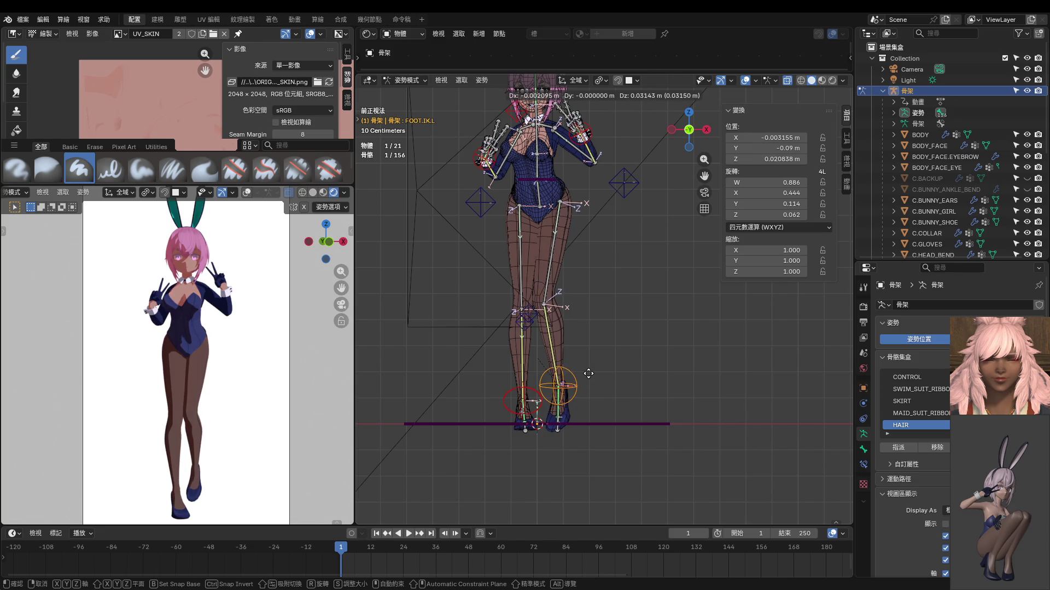
click(588, 375)
click(542, 405)
key(g)
key(x)
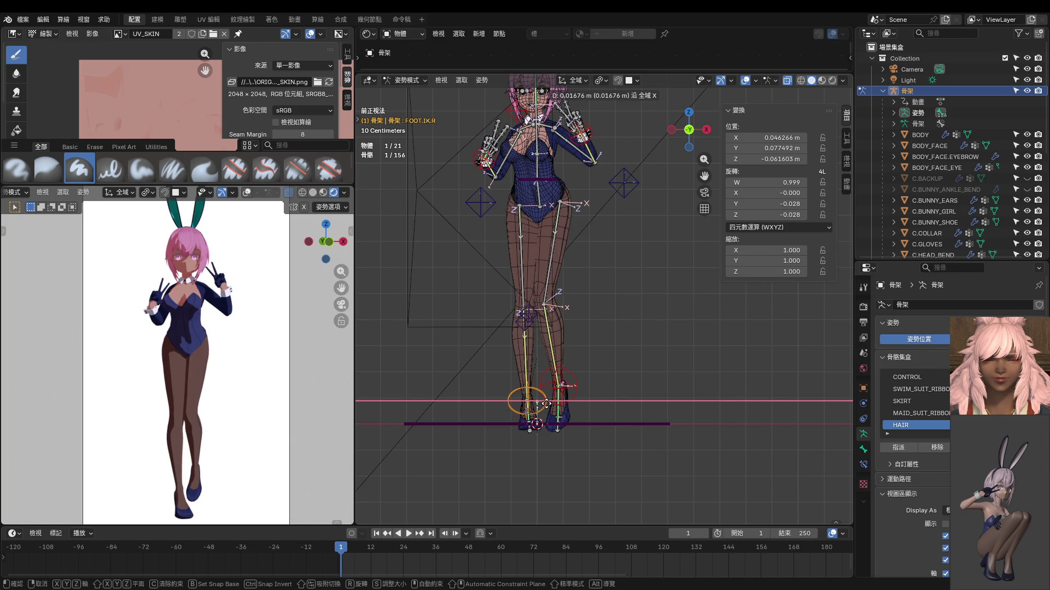
click(542, 406)
Step: Check the stance from the side, then select the right knee target and begin moving it
mouse_move(99, 370)
middle_down()
mouse_move(174, 409)
mouse_move(279, 410)
middle_up()
scroll(198, 410, up, 3)
scroll(192, 420, up, 3)
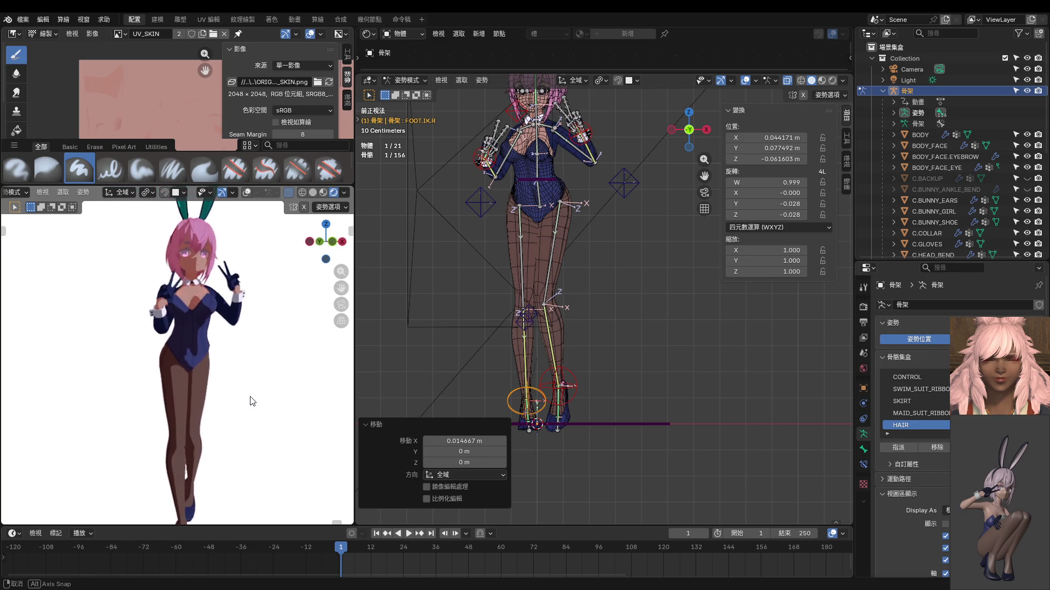
click(535, 323)
middle_drag(547, 337, 566, 369)
key(g)
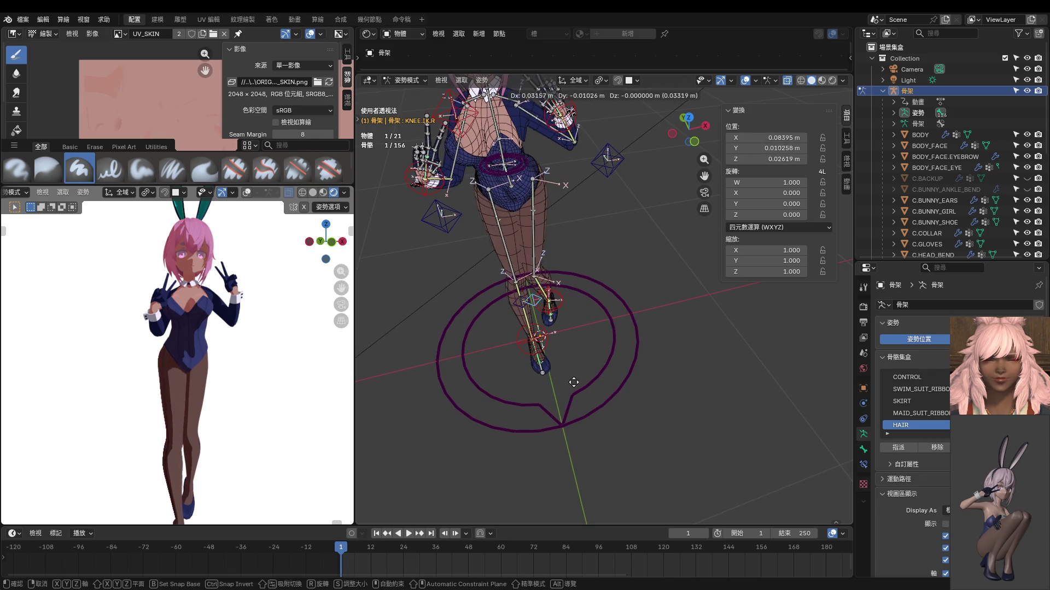
Step: Place the KNEE.IK.R and KNEE.IK.L bones in their new positions
click(551, 368)
click(524, 314)
key(g)
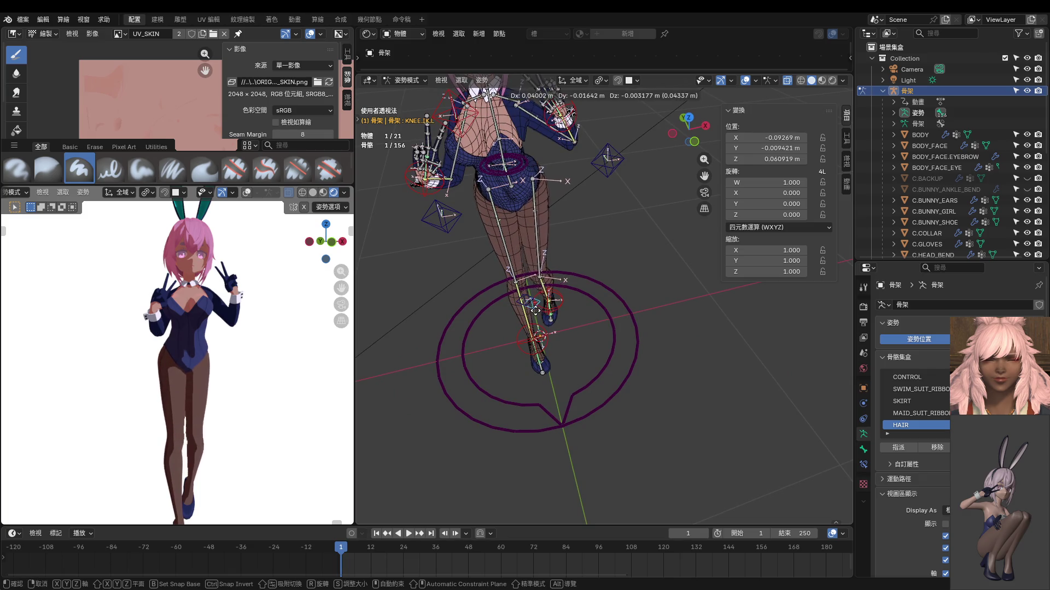
click(555, 333)
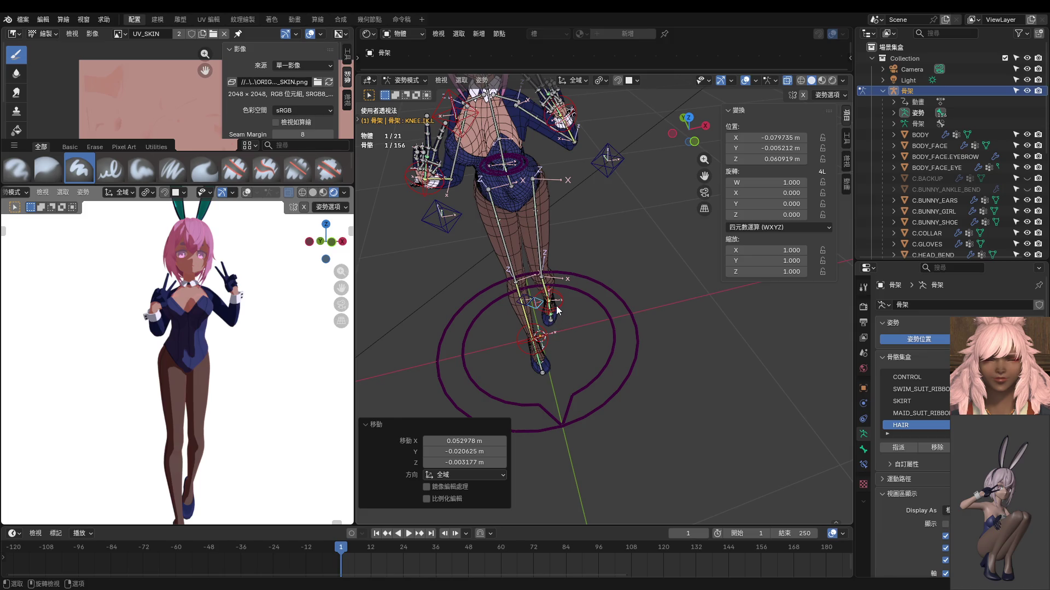
Step: Move the FOOT.IK.L bone and give it a first rotation
click(556, 308)
key(g)
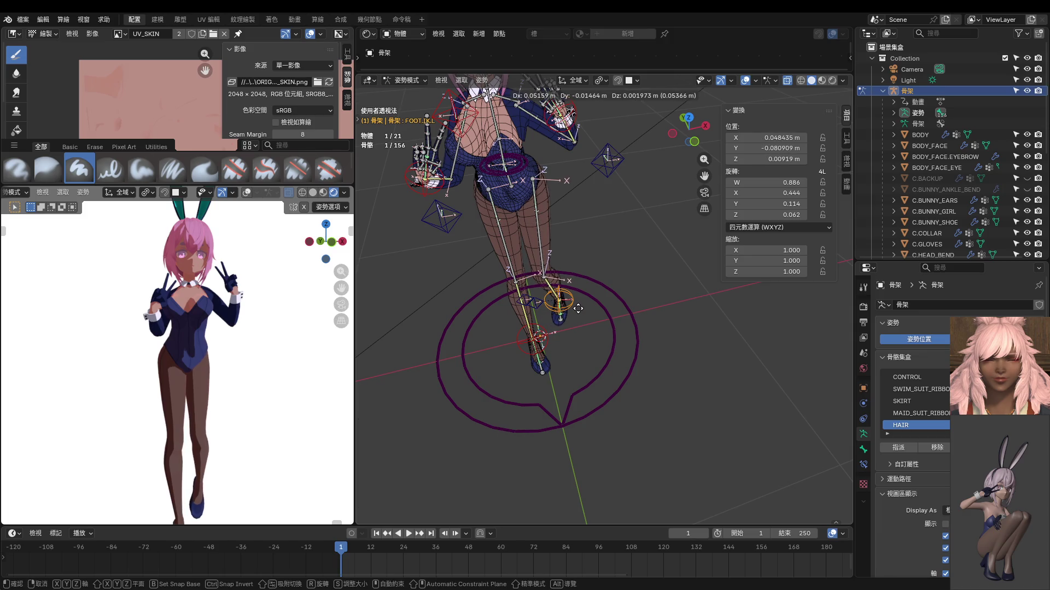
click(579, 308)
middle_drag(583, 301, 496, 299)
key(r)
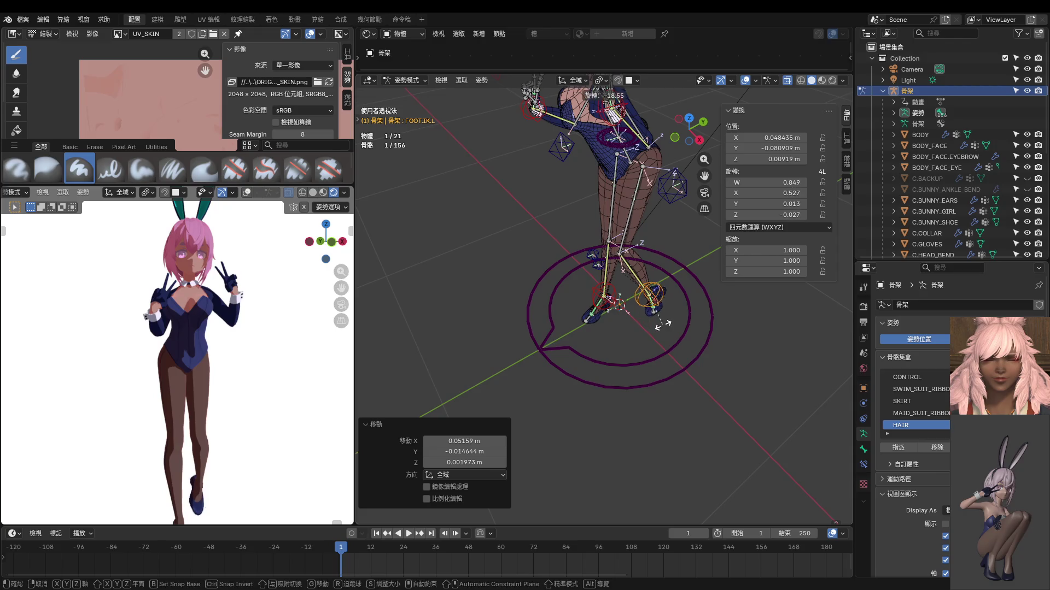
click(636, 349)
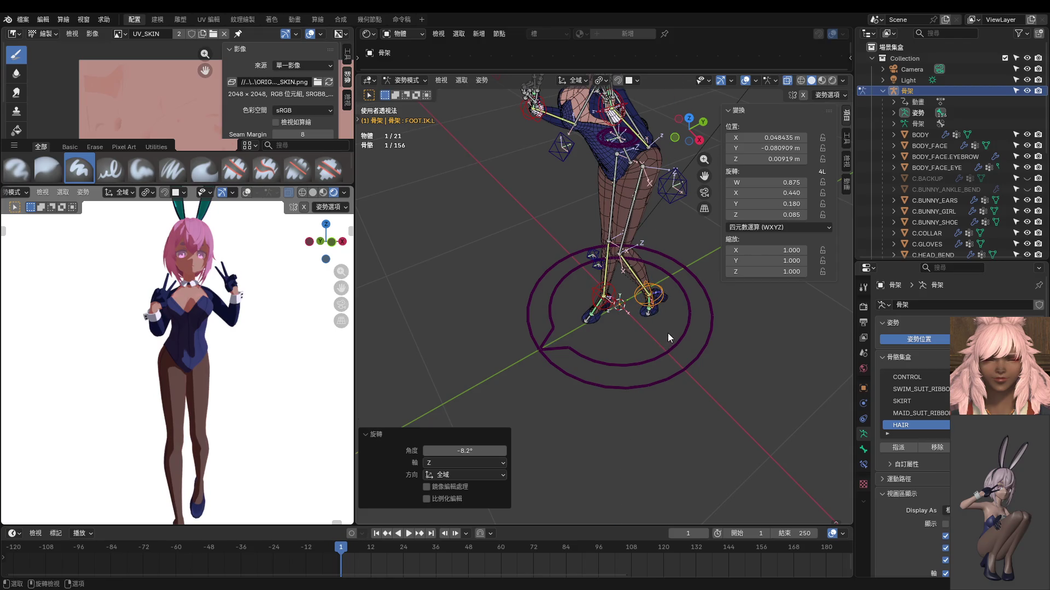
Step: From the front view, turn the left foot IK bone further, ending about -19.5° around Z
middle_drag(667, 333, 754, 317)
key(KP_1)
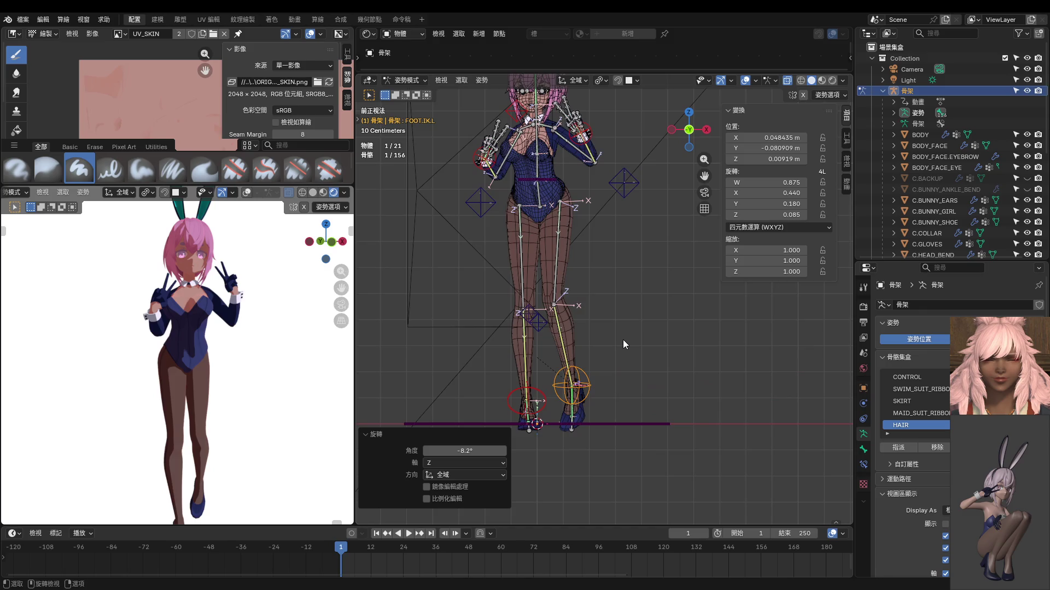
scroll(623, 339, up, 4)
key(r)
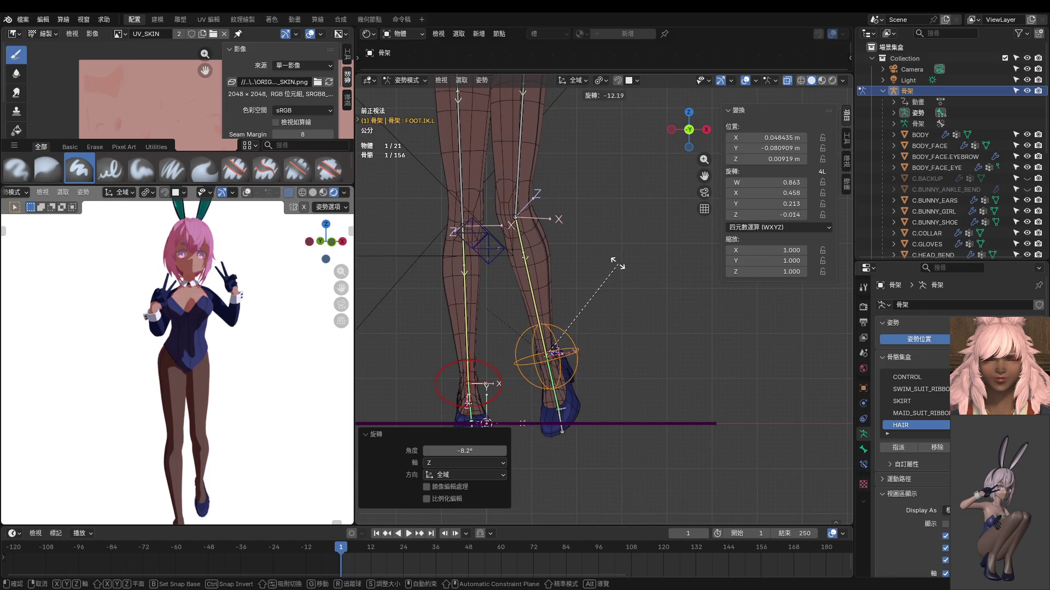
click(617, 264)
key(r)
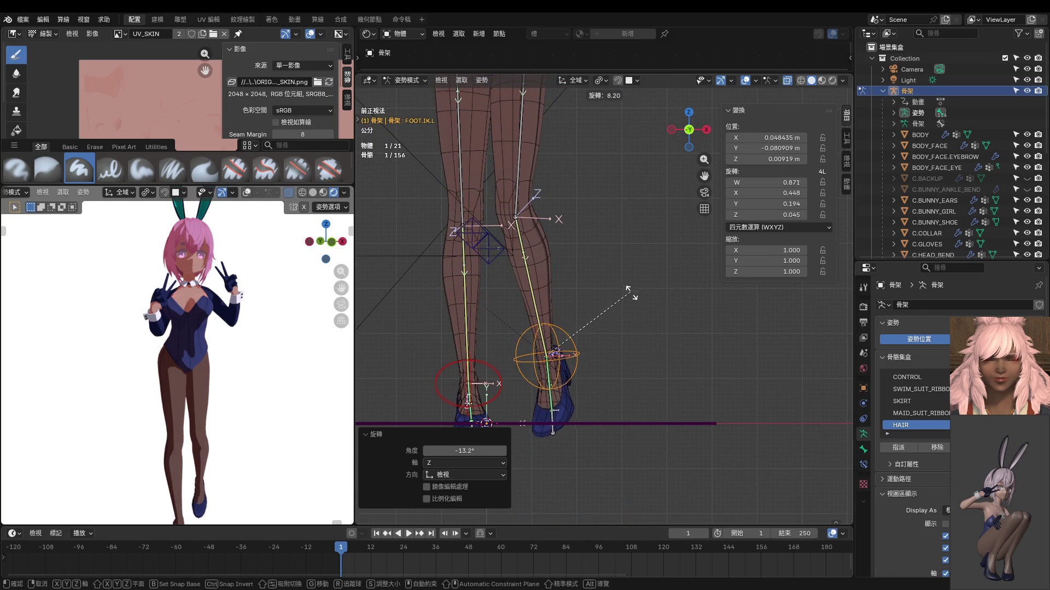
key(z)
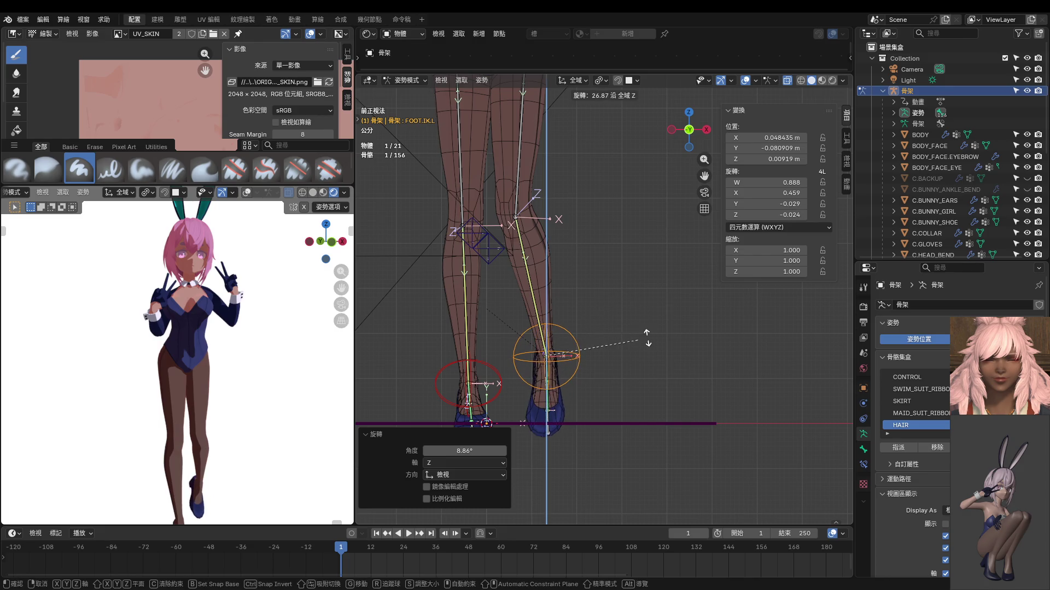
click(605, 276)
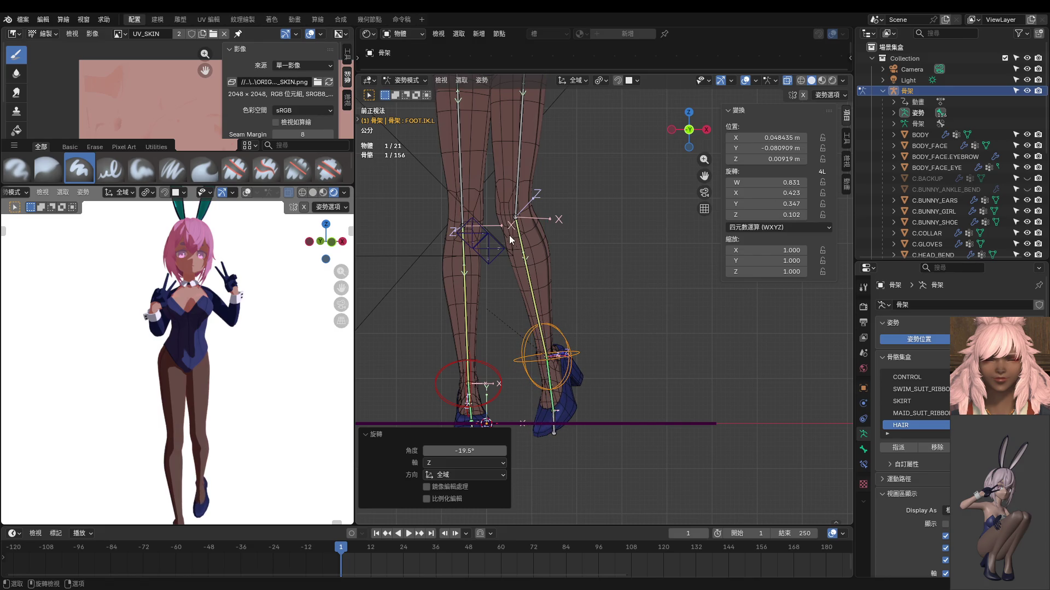
Step: Select the right knee IK bone and begin moving it
middle_drag(464, 228, 533, 287)
click(553, 300)
key(g)
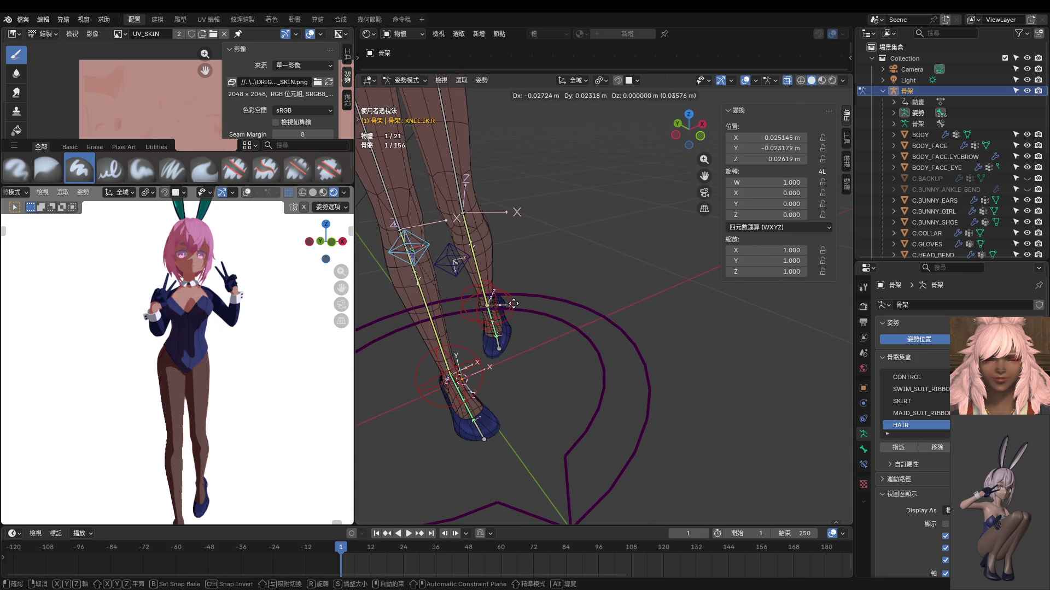
Step: Reposition the right knee IK bone with a few successive moves
click(513, 304)
middle_drag(467, 280, 460, 328)
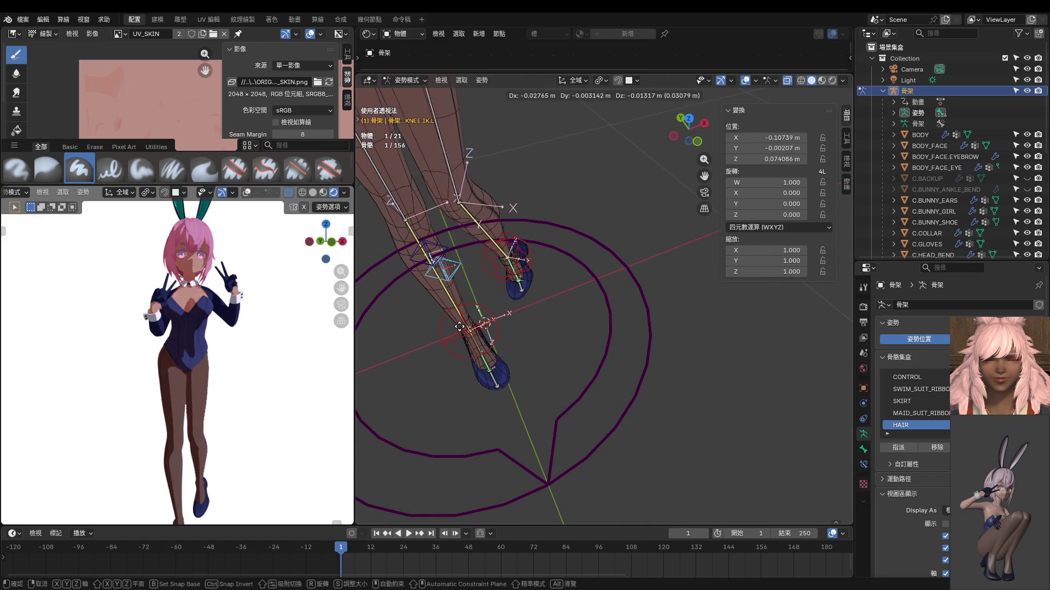
key(g)
click(460, 329)
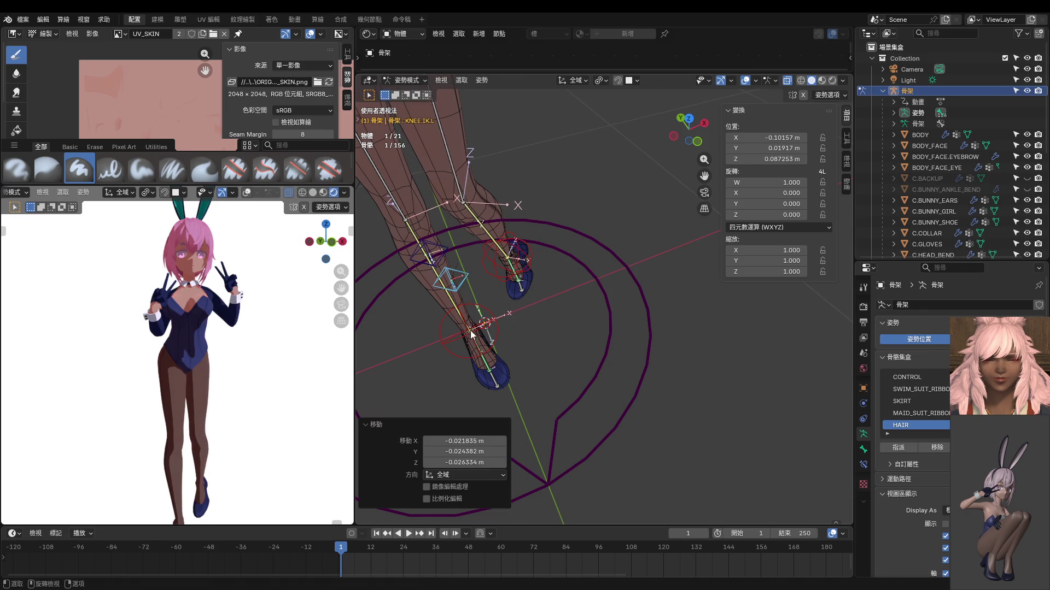
click(447, 246)
key(g)
click(476, 245)
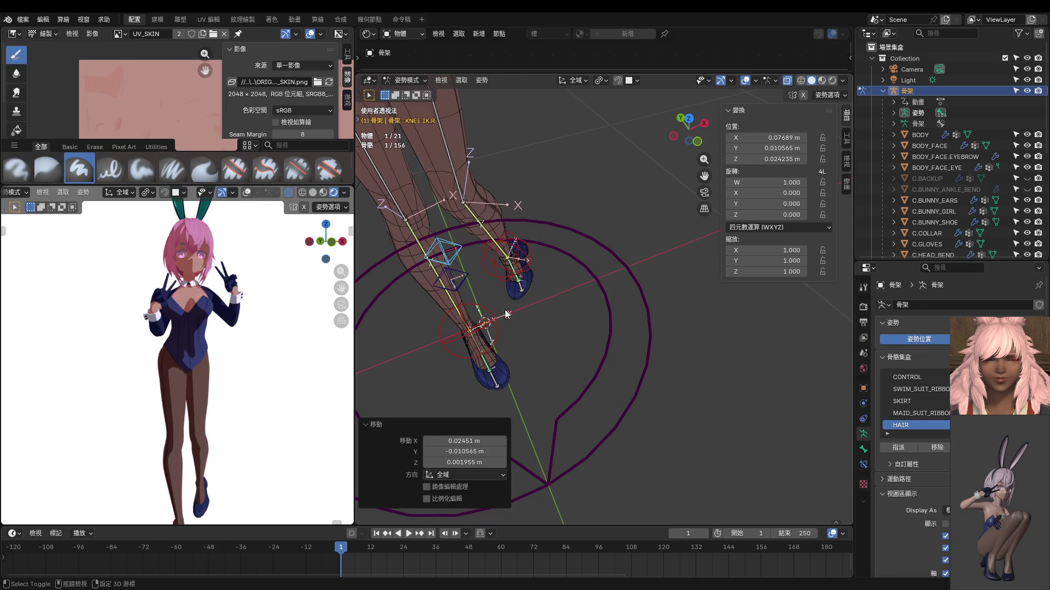
Step: Rotate the right foot IK bone around Z twice, then check the pose through the scene camera
click(480, 324)
key(r)
key(z)
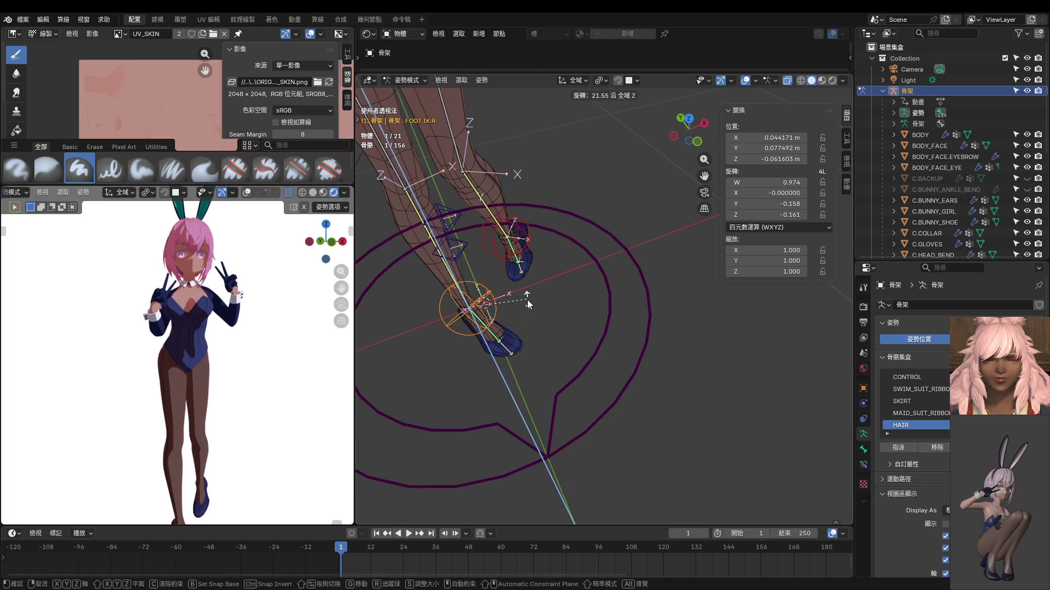
click(525, 304)
scroll(190, 328, up, 2)
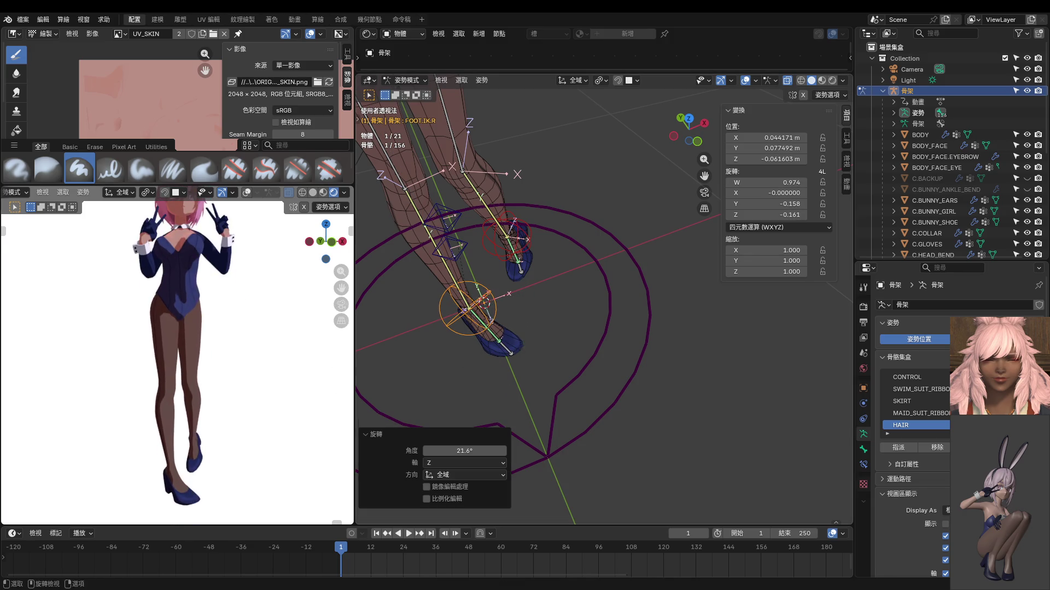
key(r)
key(z)
click(484, 328)
scroll(263, 329, down, 2)
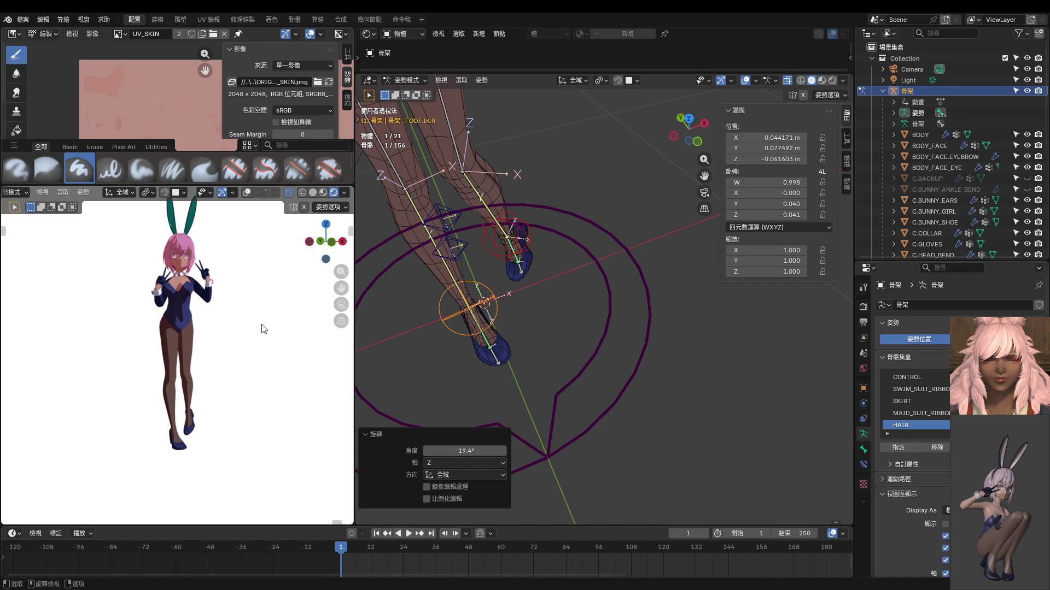
key(KP_0)
scroll(275, 364, down, 1)
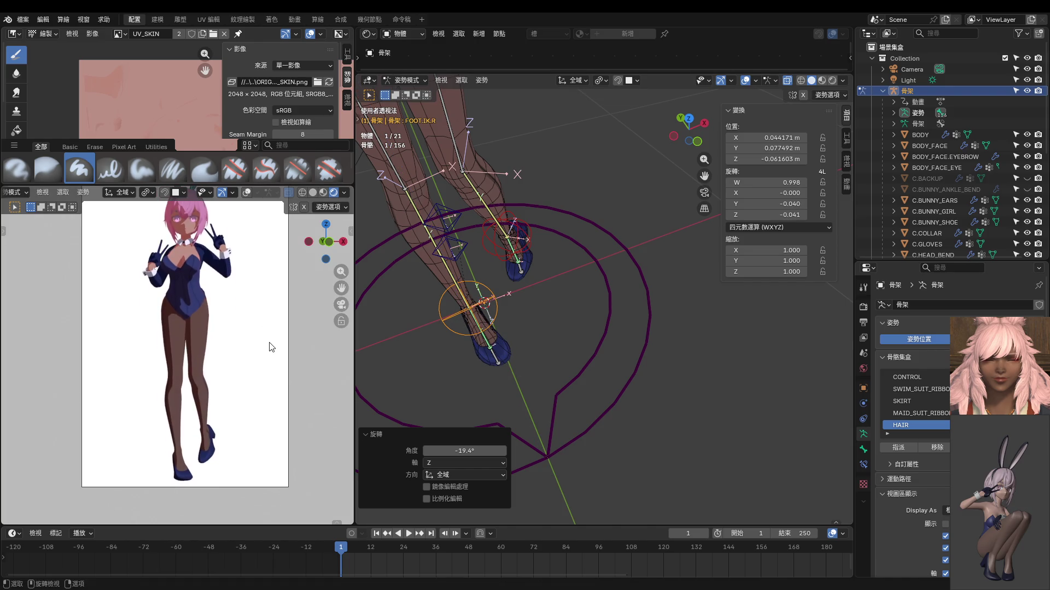
Step: Move and rotate the left foot IK bone into a new position
click(522, 258)
key(g)
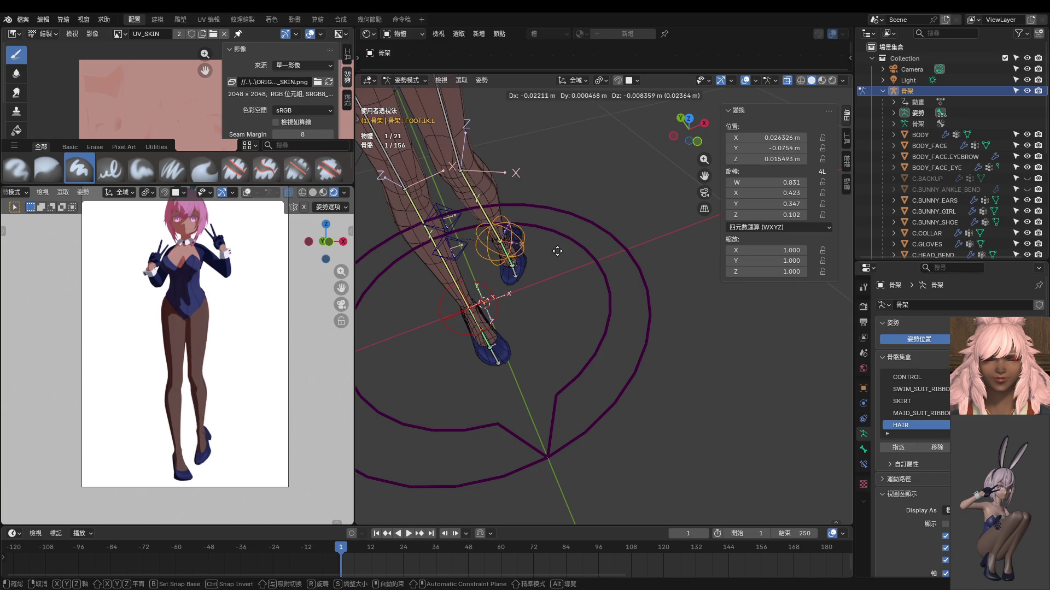
click(531, 273)
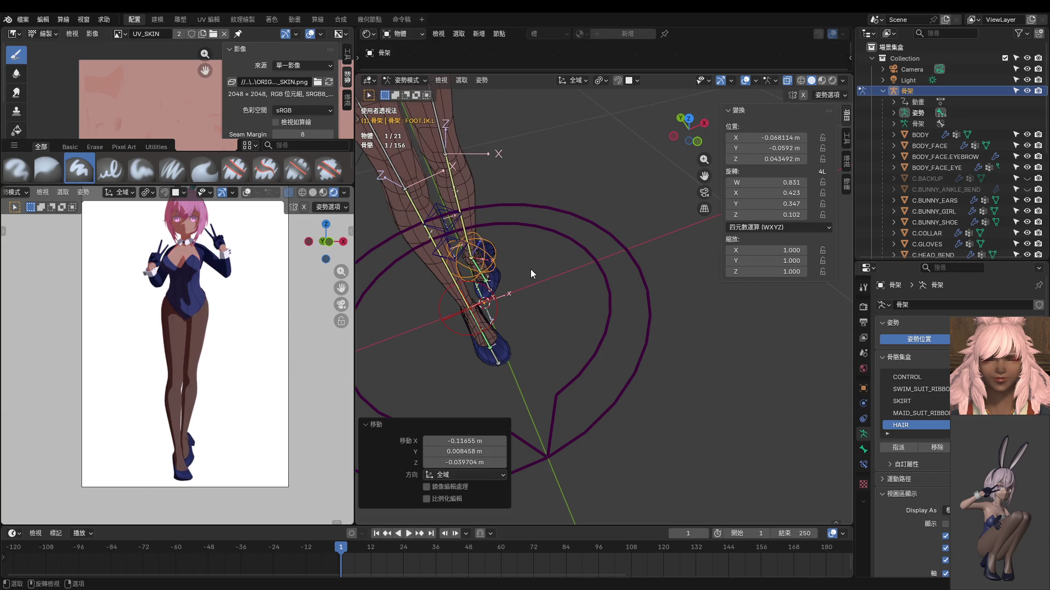
key(r)
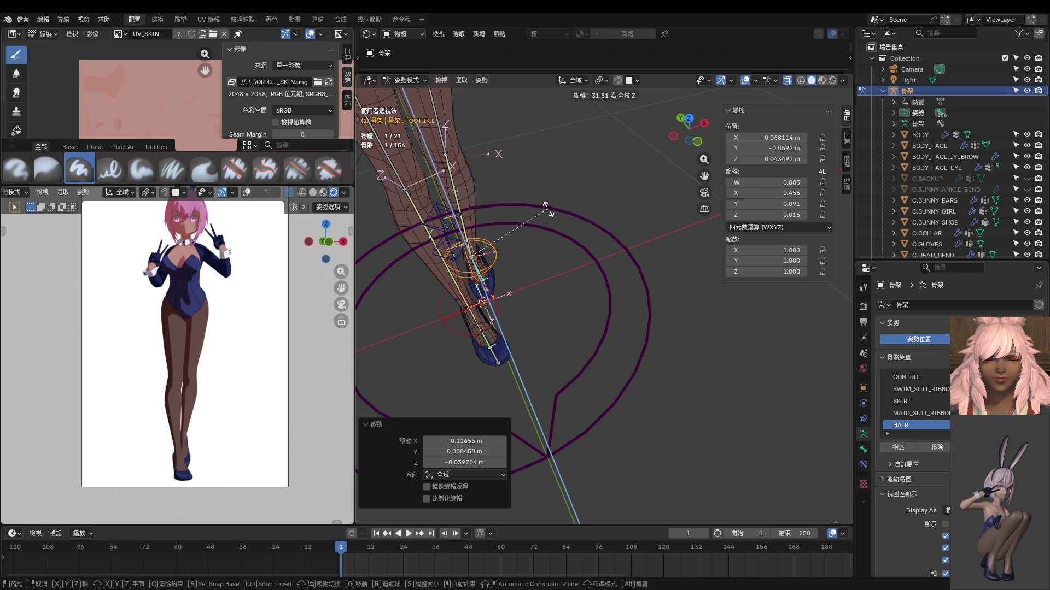
click(548, 209)
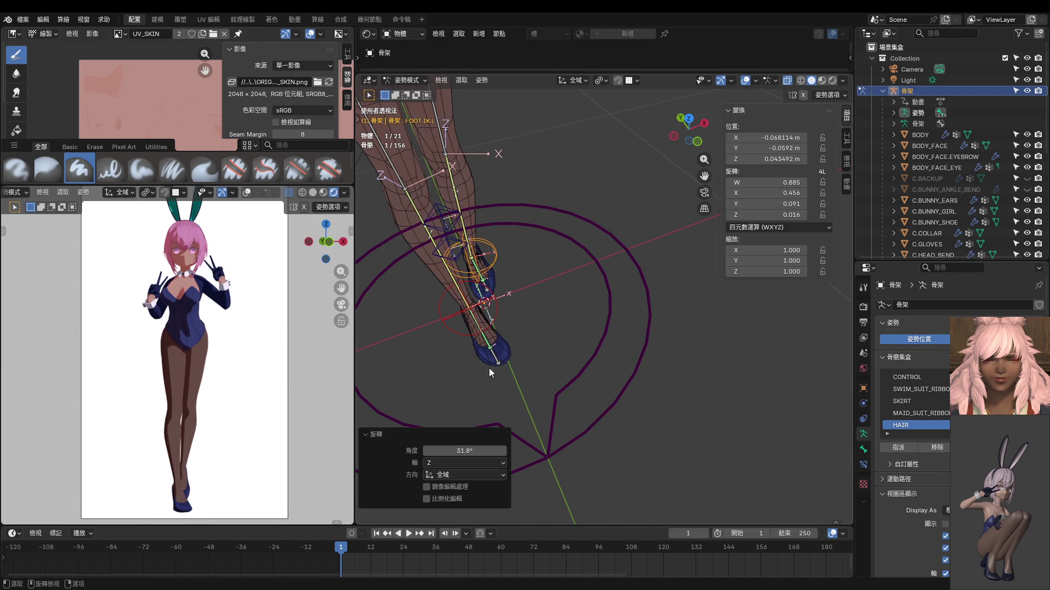
Step: Shift the right foot IK bone along X and then along Y
click(488, 311)
key(g)
key(x)
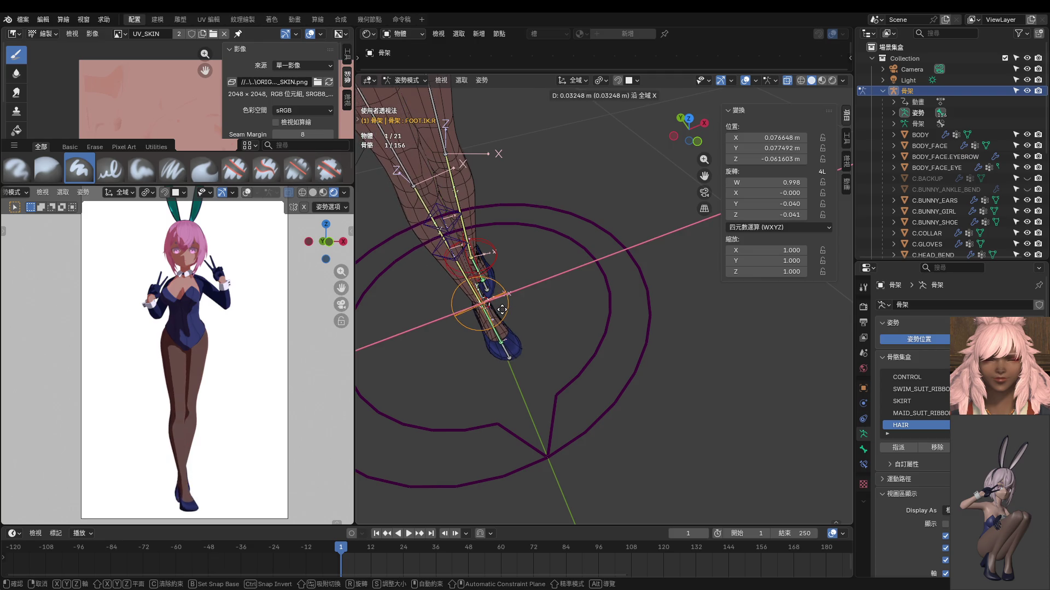
click(505, 310)
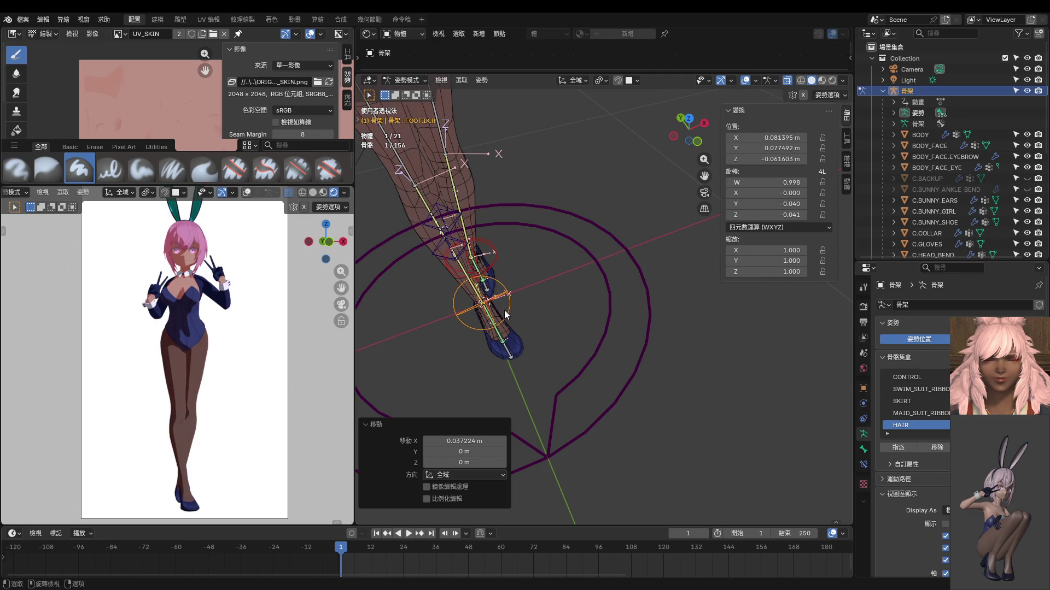
key(g)
key(y)
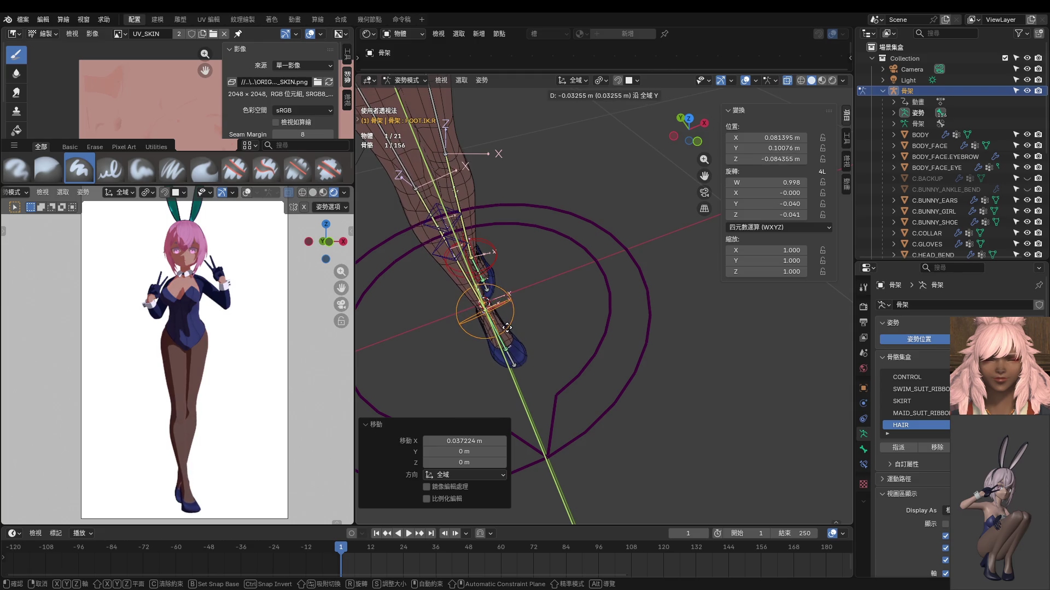
click(509, 326)
scroll(510, 326, down, 2)
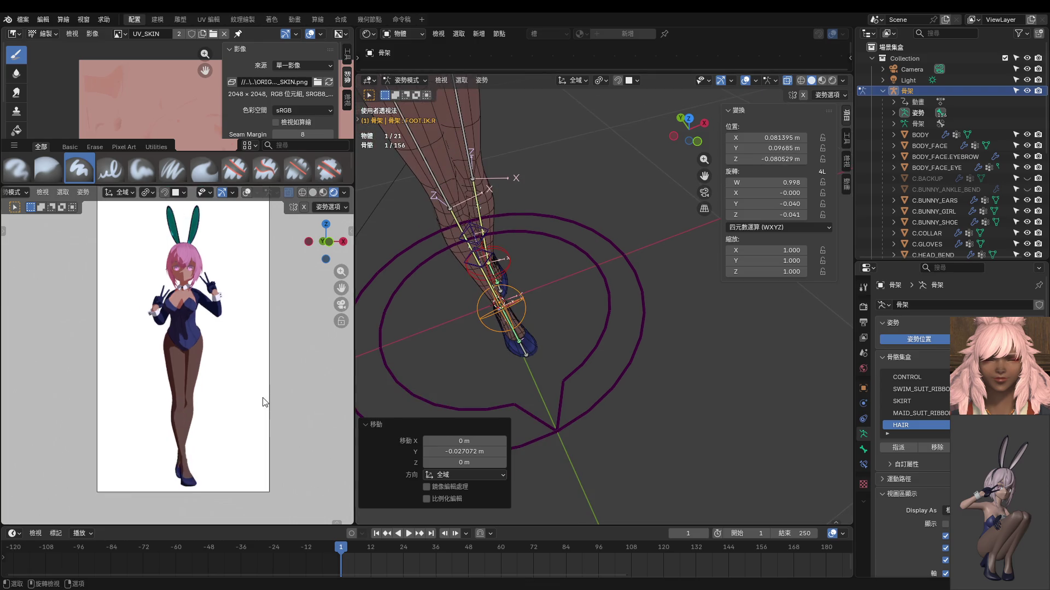
Step: Nudge the left foot IK bone, give it two further Z rotations, then deselect all bones
click(524, 256)
key(g)
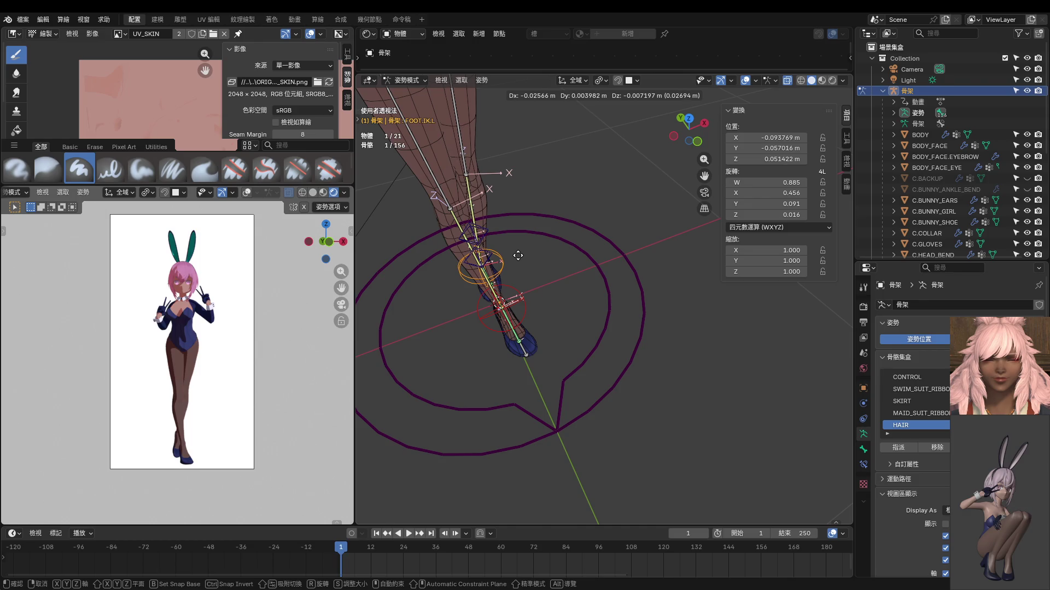
click(517, 256)
mouse_move(531, 230)
middle_down()
mouse_move(619, 239)
mouse_move(462, 278)
middle_up()
scroll(625, 262, up, 2)
key(r)
click(555, 229)
key(r)
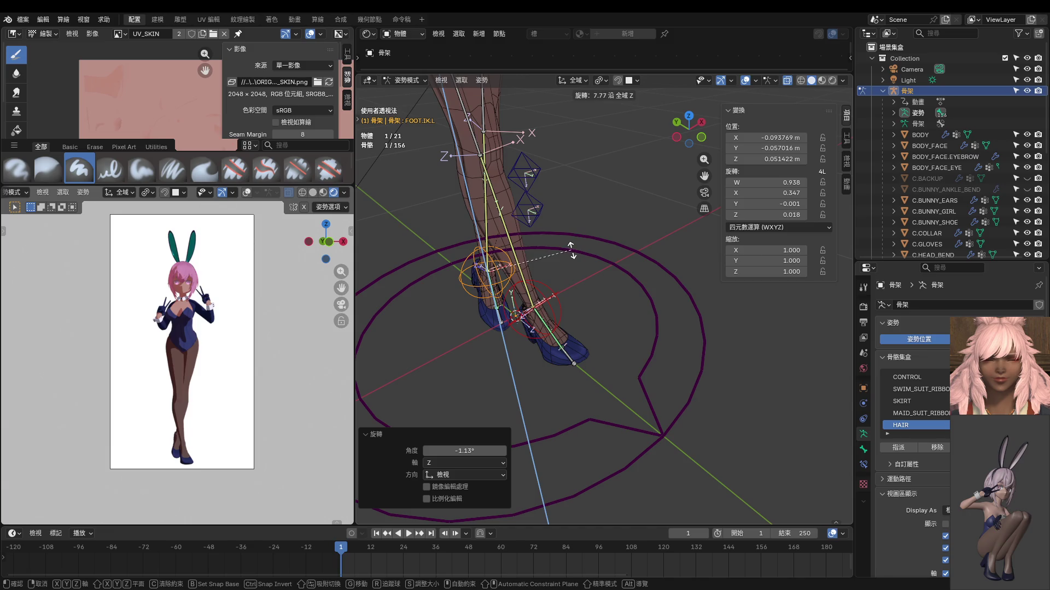
click(567, 267)
mouse_move(566, 268)
middle_down()
mouse_move(526, 241)
mouse_move(523, 319)
middle_up()
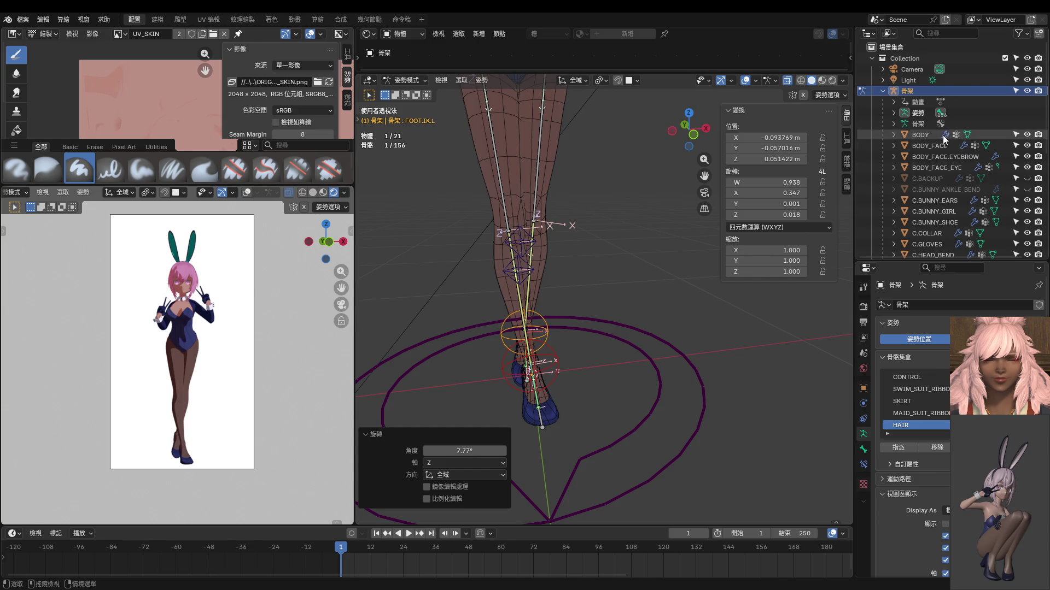
click(679, 228)
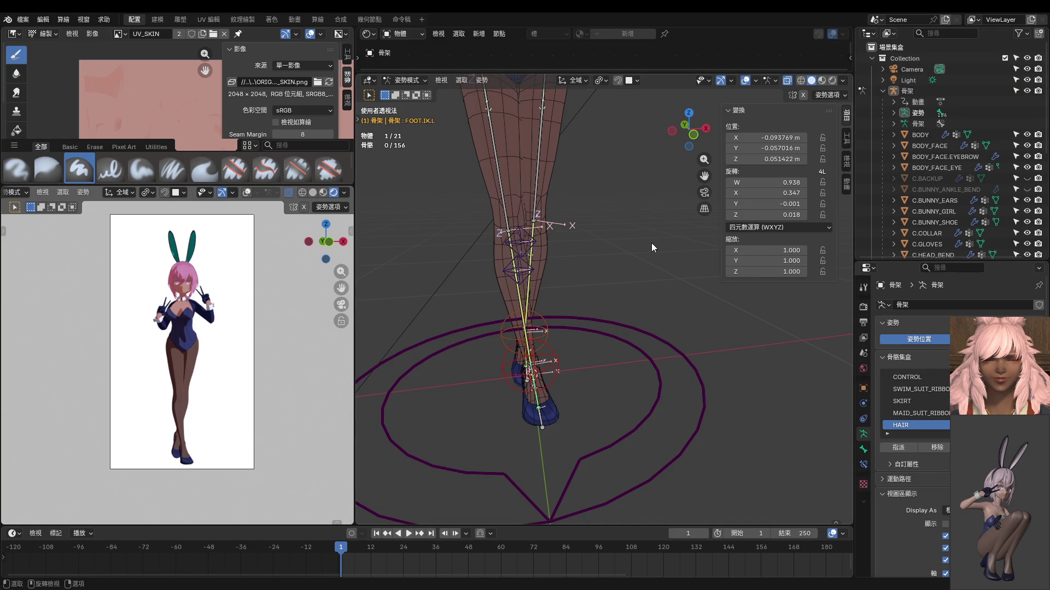
Step: In object mode, lower the camera by about 3.4 cm
key(ctrl+Tab)
click(912, 69)
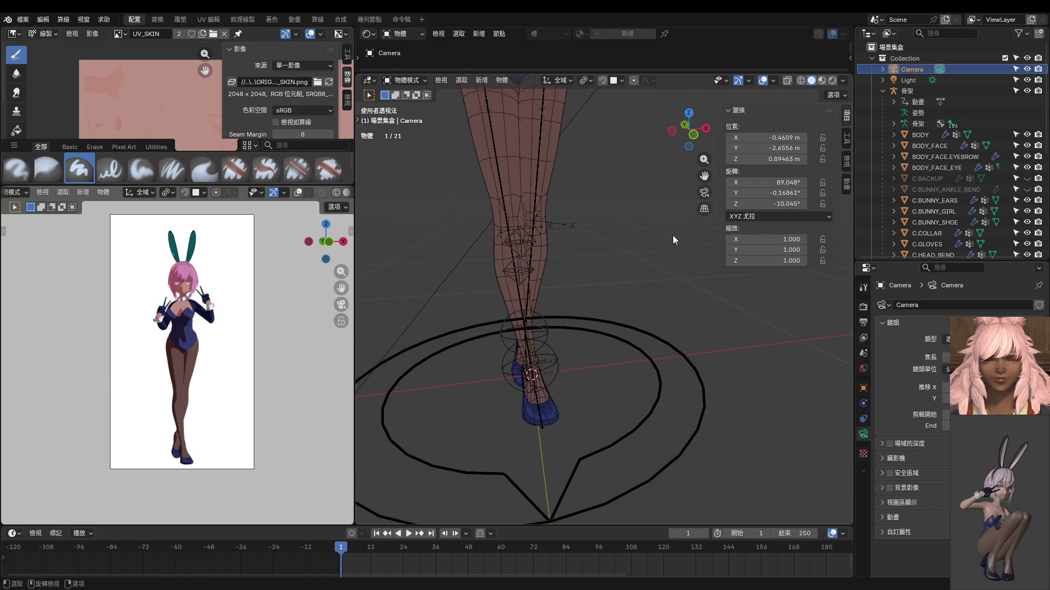
key(g)
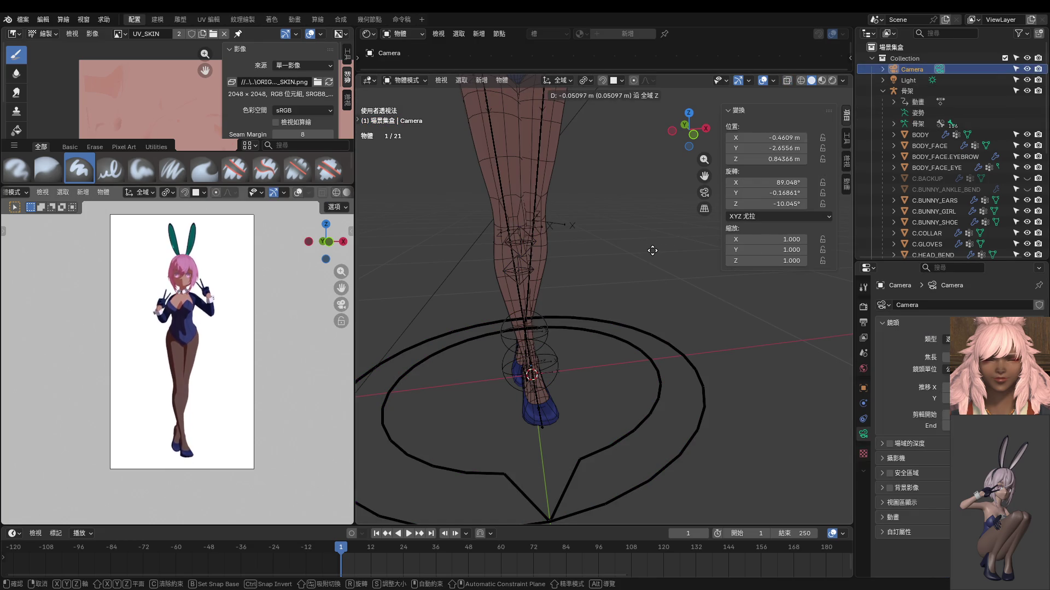
click(653, 247)
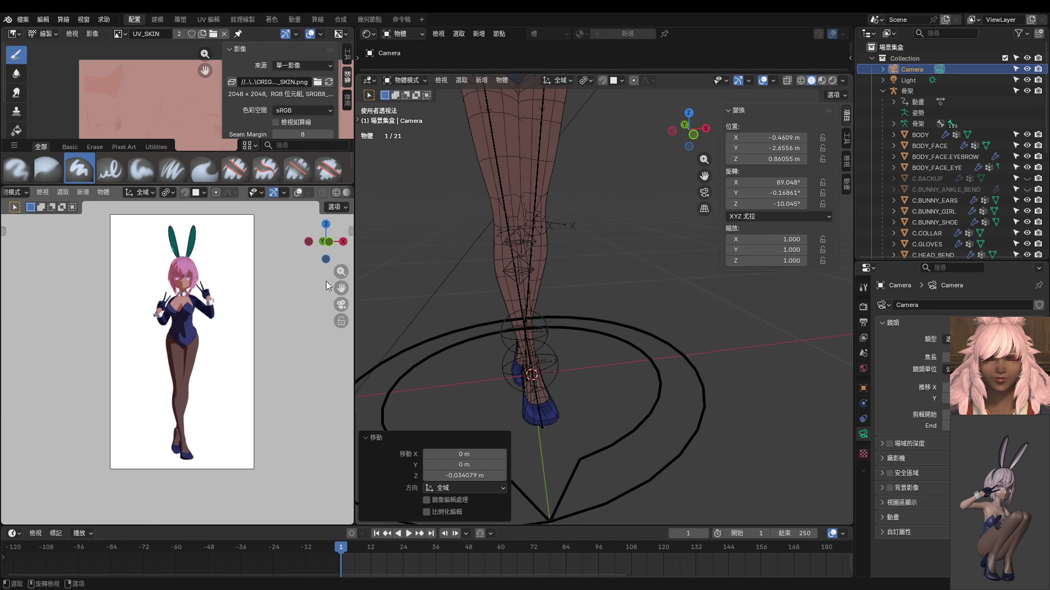
scroll(566, 234, down, 4)
scroll(567, 246, down, 3)
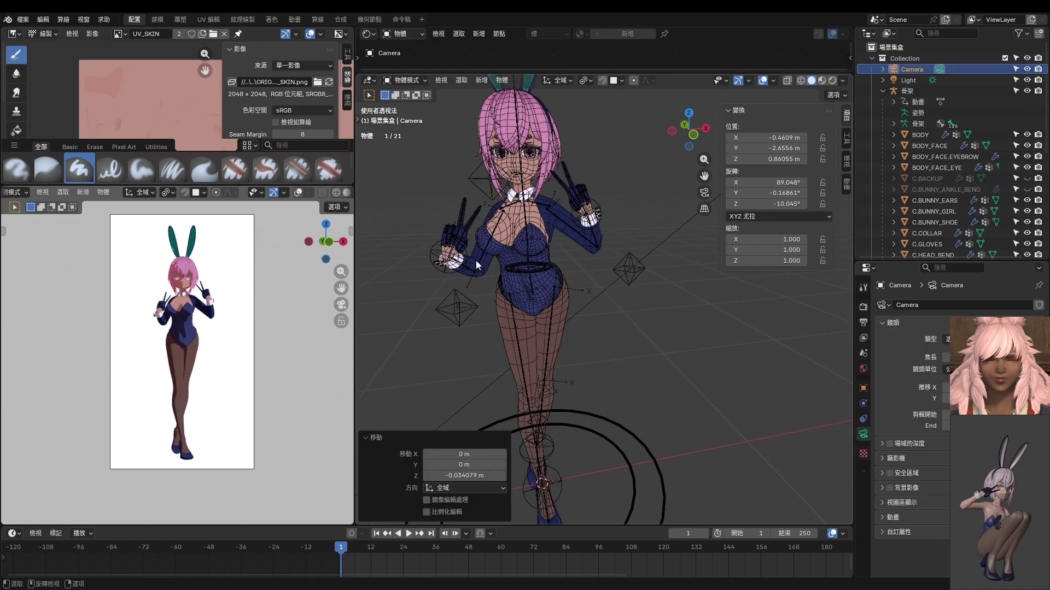
scroll(211, 271, up, 4)
scroll(211, 271, up, 4)
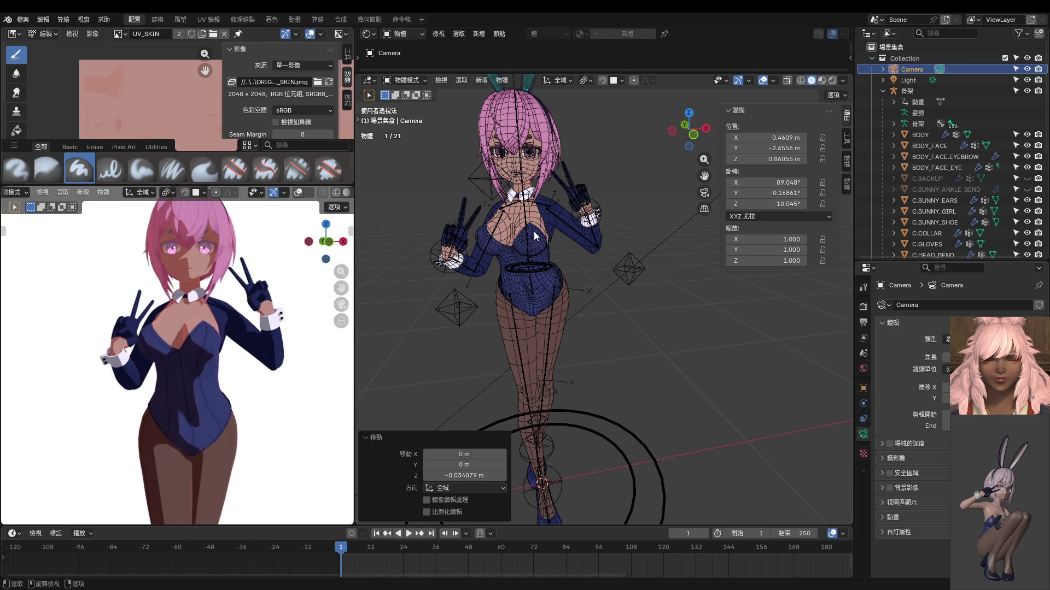
scroll(519, 228, down, 6)
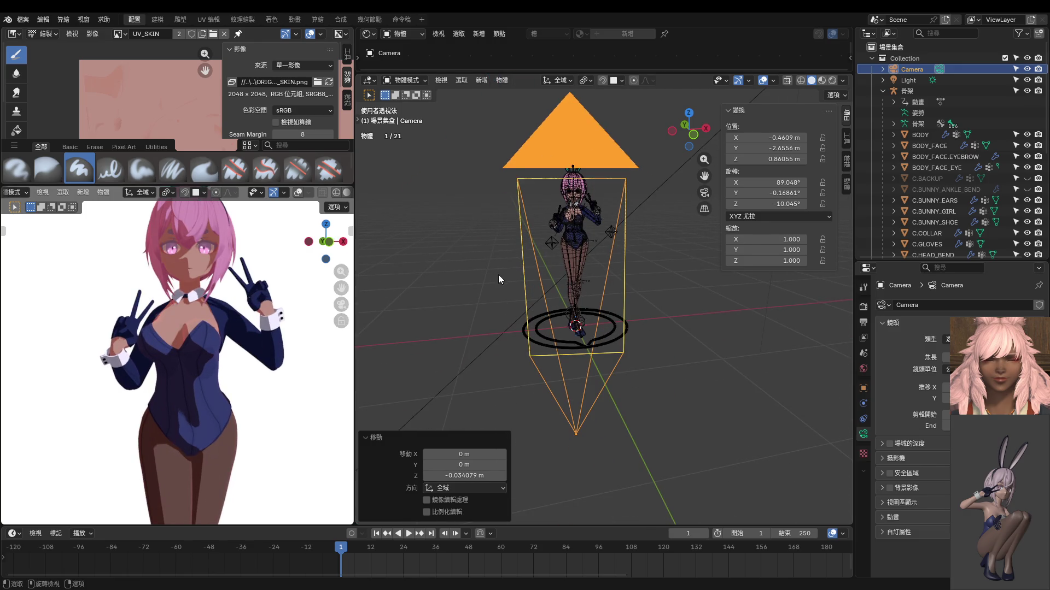
scroll(557, 229, up, 3)
scroll(560, 214, up, 3)
scroll(566, 246, up, 3)
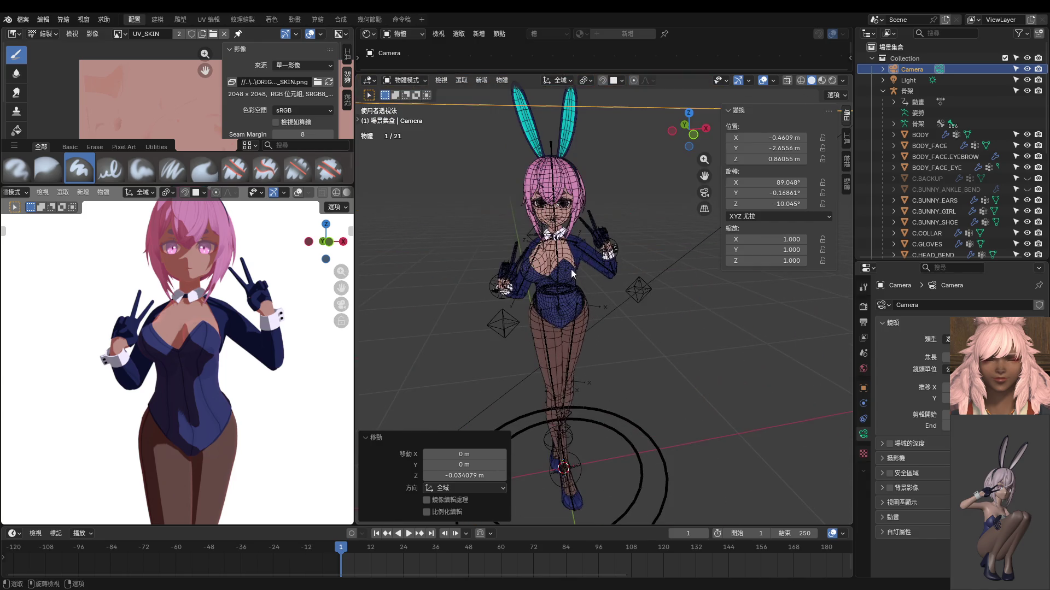
Step: Put the character's armature back into pose mode and select the right eye bone
click(603, 241)
key(ctrl+Tab)
click(564, 207)
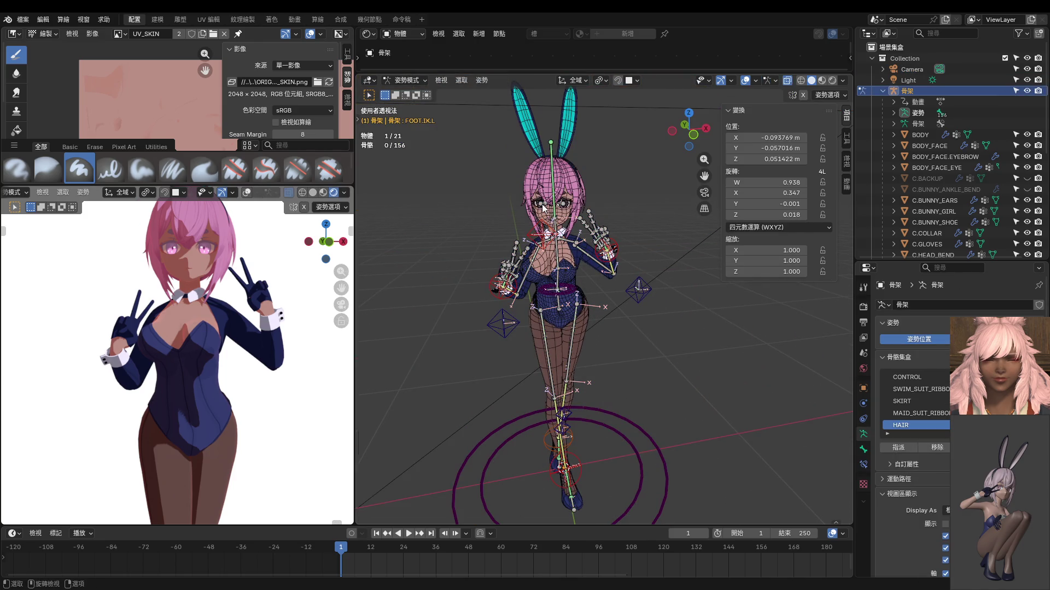
Step: Rotate both eye bones 12.5° around Z, then view the character from the right
shift+click(564, 207)
key(r)
key(z)
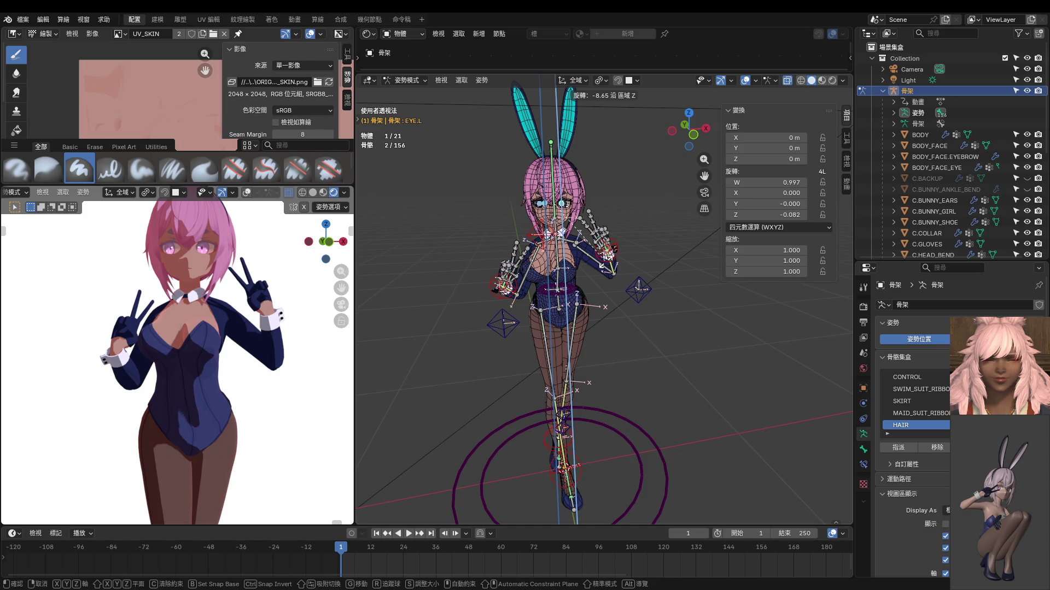
click(669, 261)
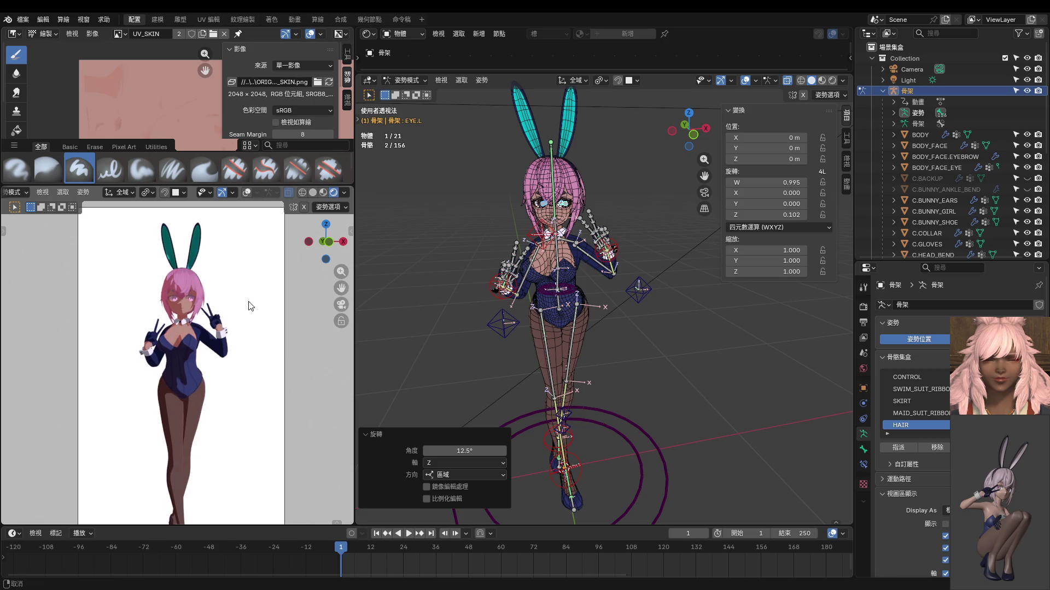
scroll(245, 284, up, 2)
mouse_move(455, 305)
middle_down()
mouse_move(421, 313)
mouse_move(416, 291)
middle_up()
key(KP_3)
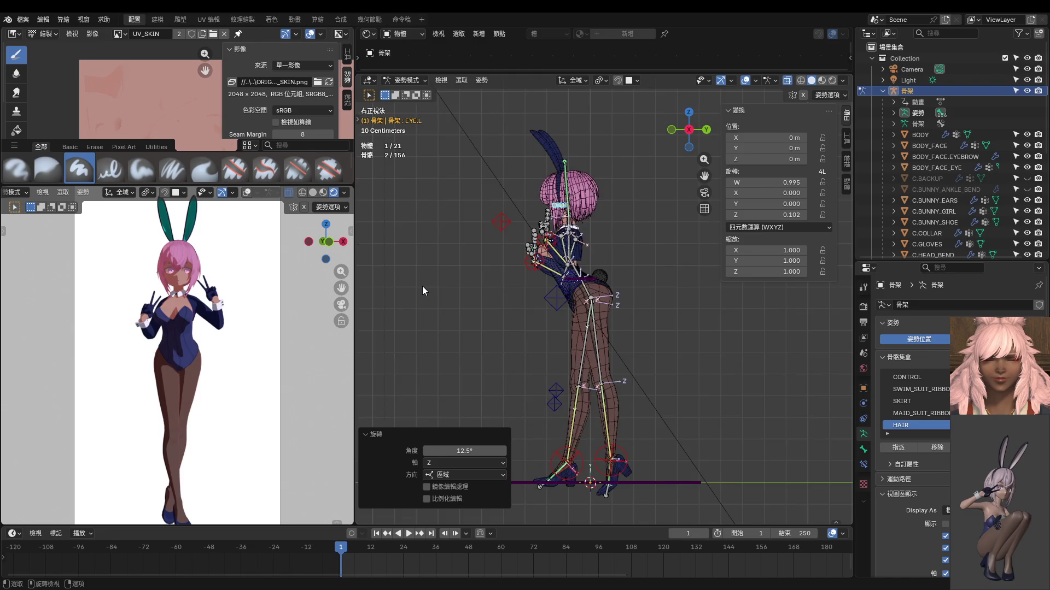
scroll(654, 338, down, 1)
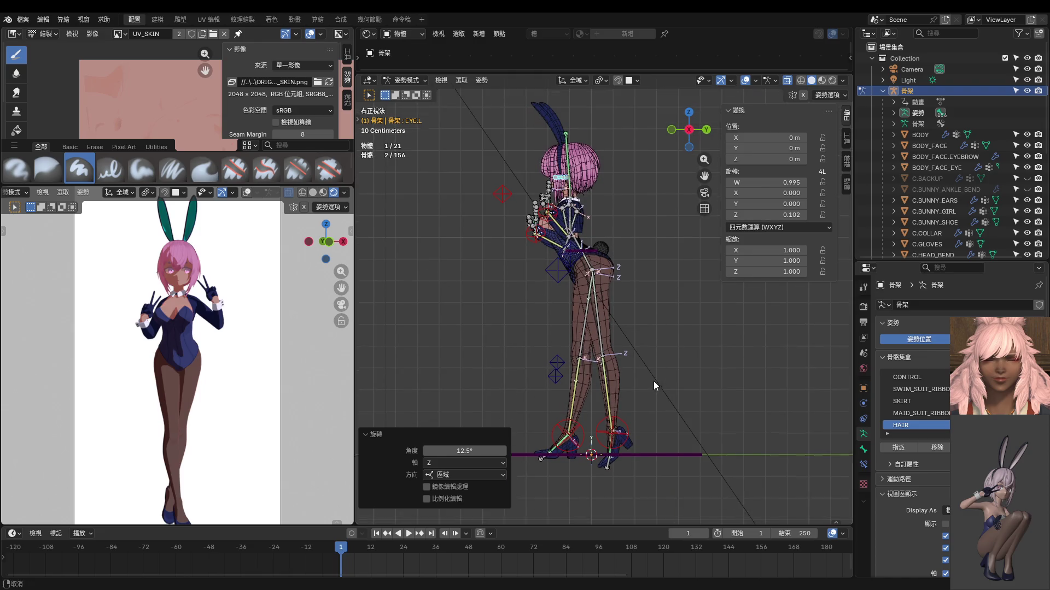
Step: Move the left foot IK control in right ortho view
click(629, 421)
key(g)
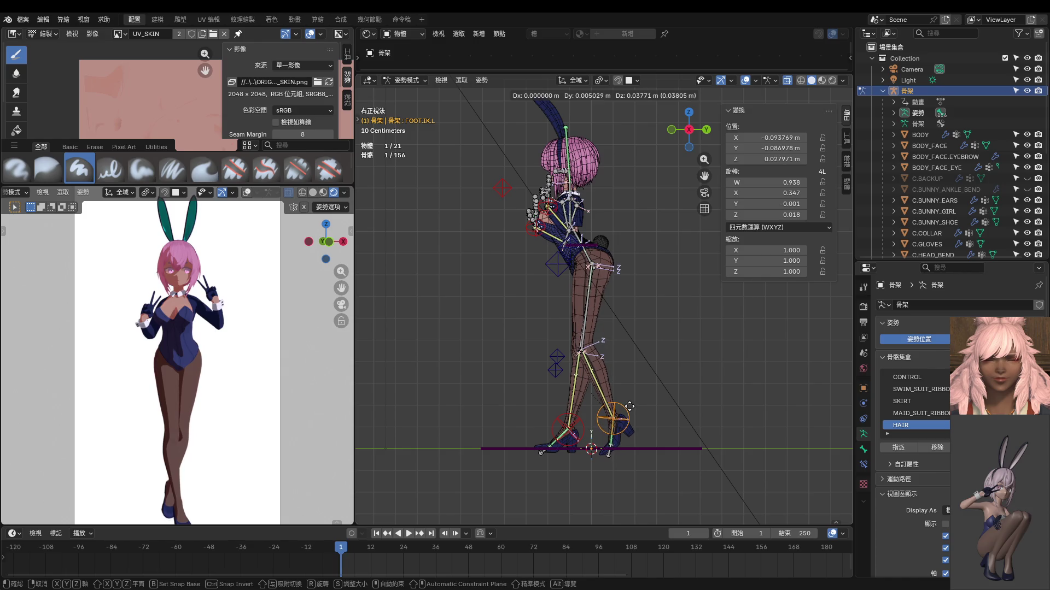
click(629, 407)
middle_drag(622, 411, 679, 419)
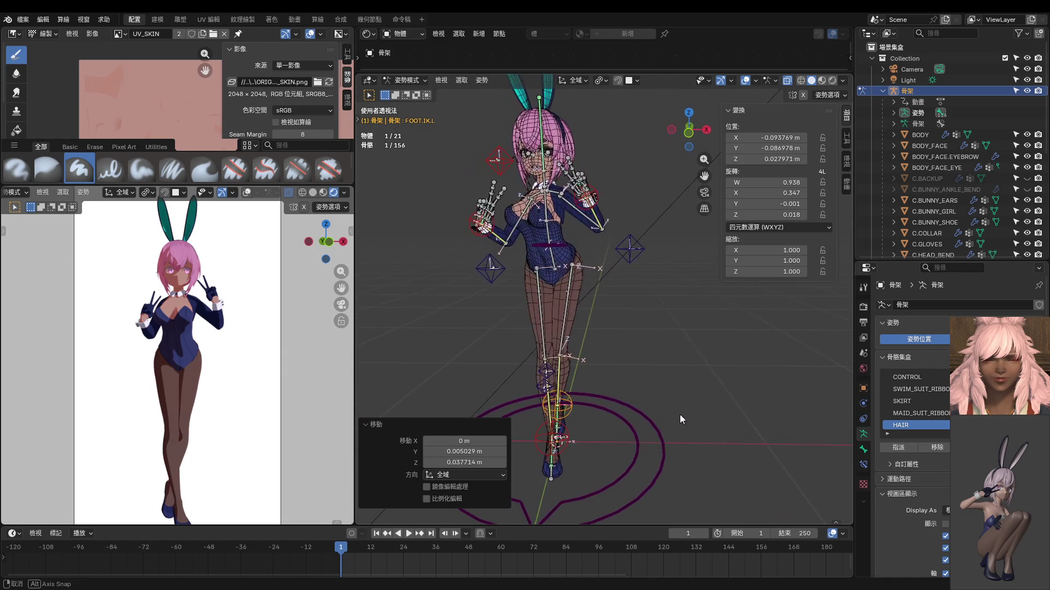
Step: Reposition the right and left knee IK targets
click(548, 373)
key(g)
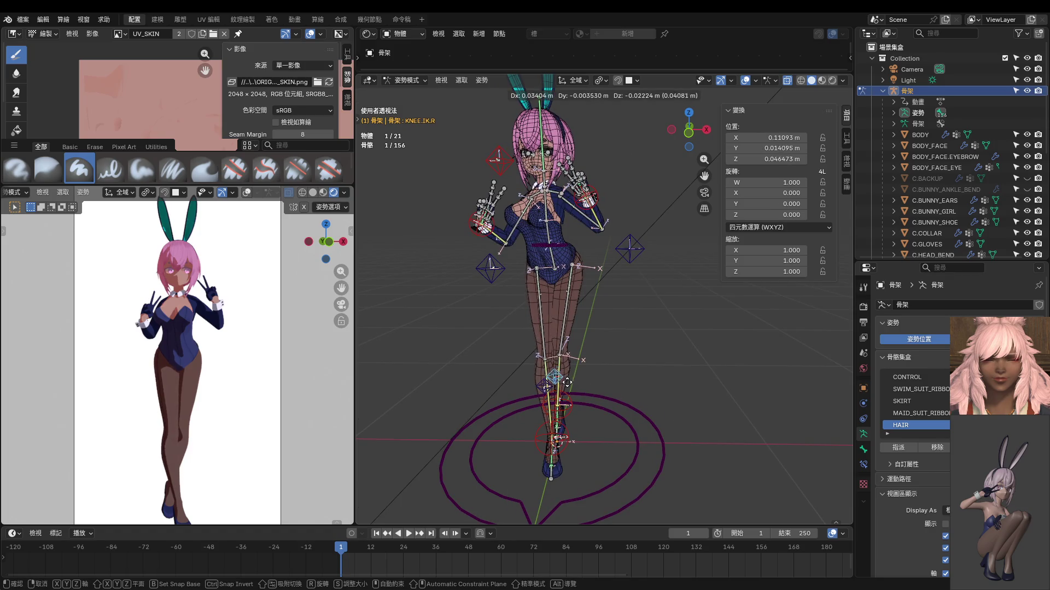
click(556, 389)
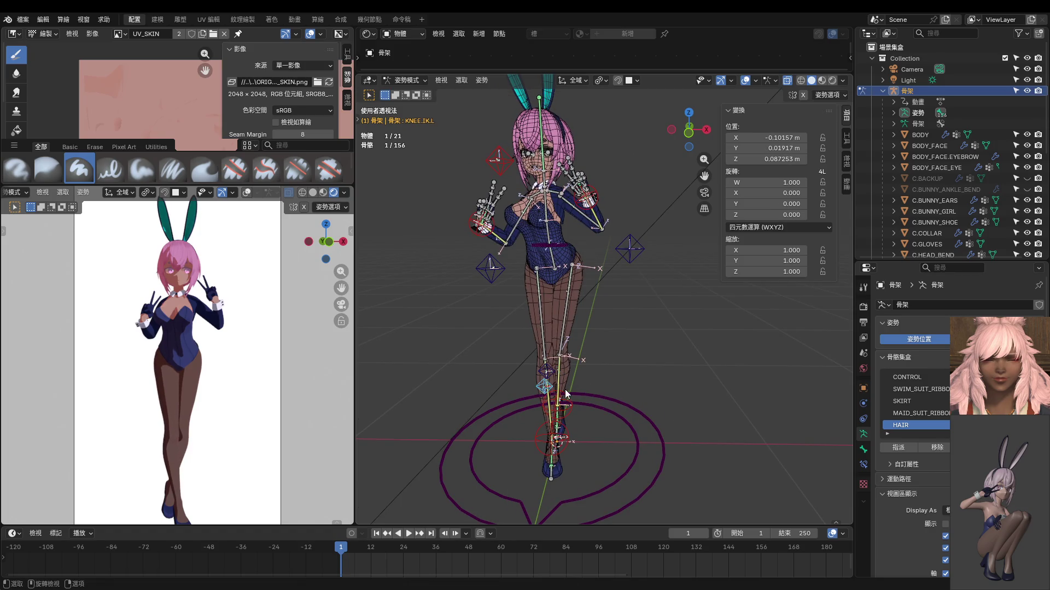
key(g)
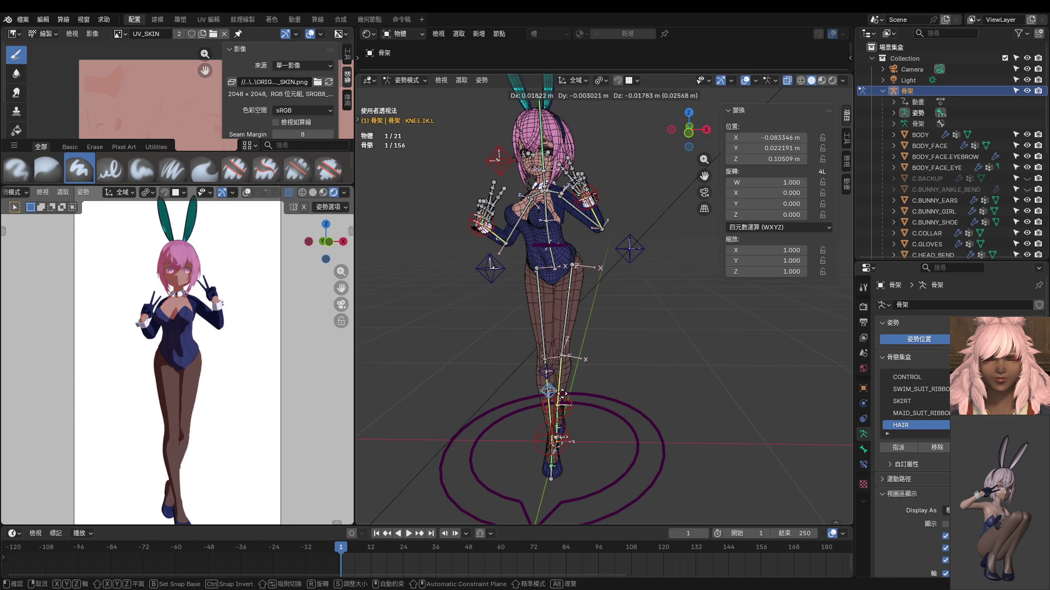
click(564, 400)
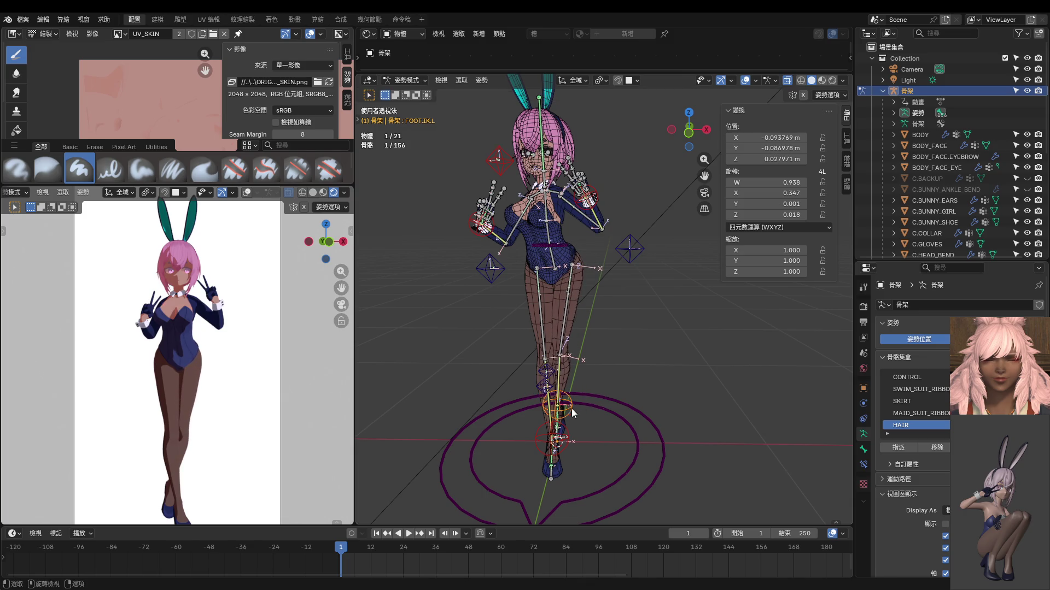
Step: Try a Z rotation on the left foot control, discard it, and start moving it in side view
key(r)
key(z)
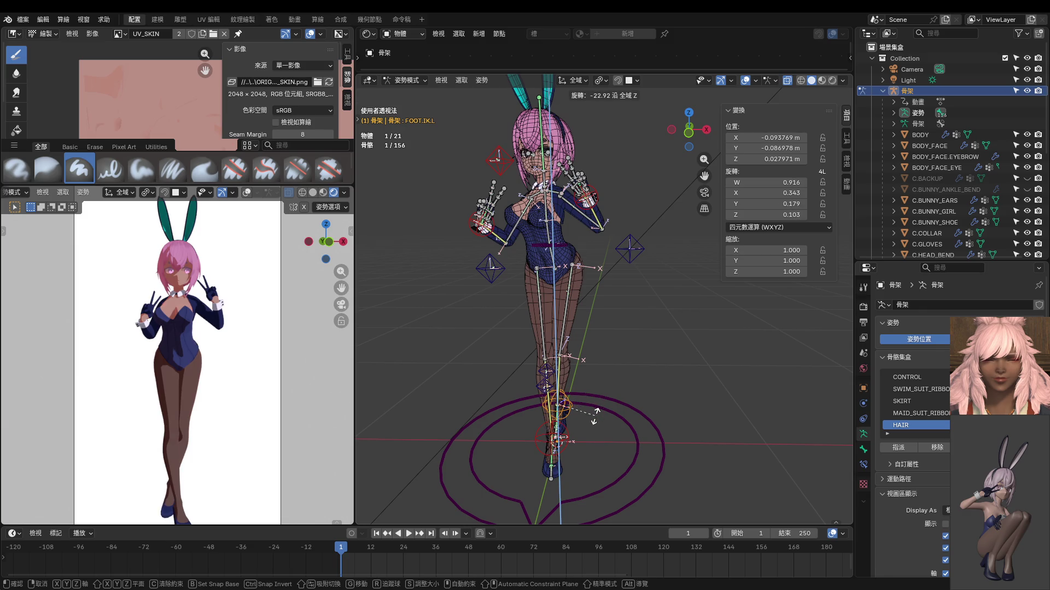
click(594, 415)
key(KP_3)
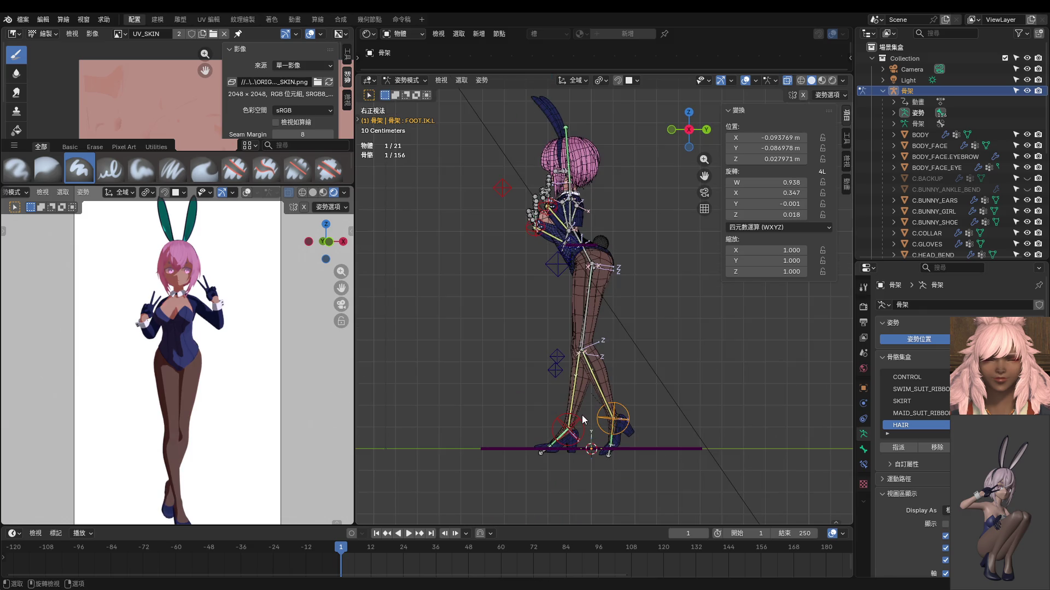
key(g)
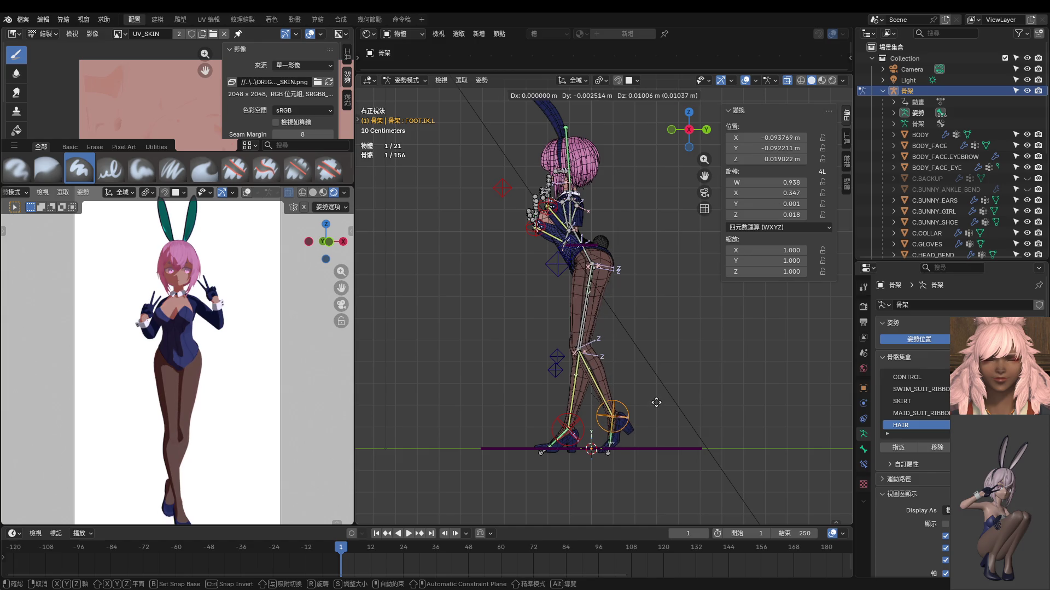
Step: Confirm the left foot's new height, then shift it sideways from the front view
click(657, 402)
middle_drag(635, 410, 759, 433)
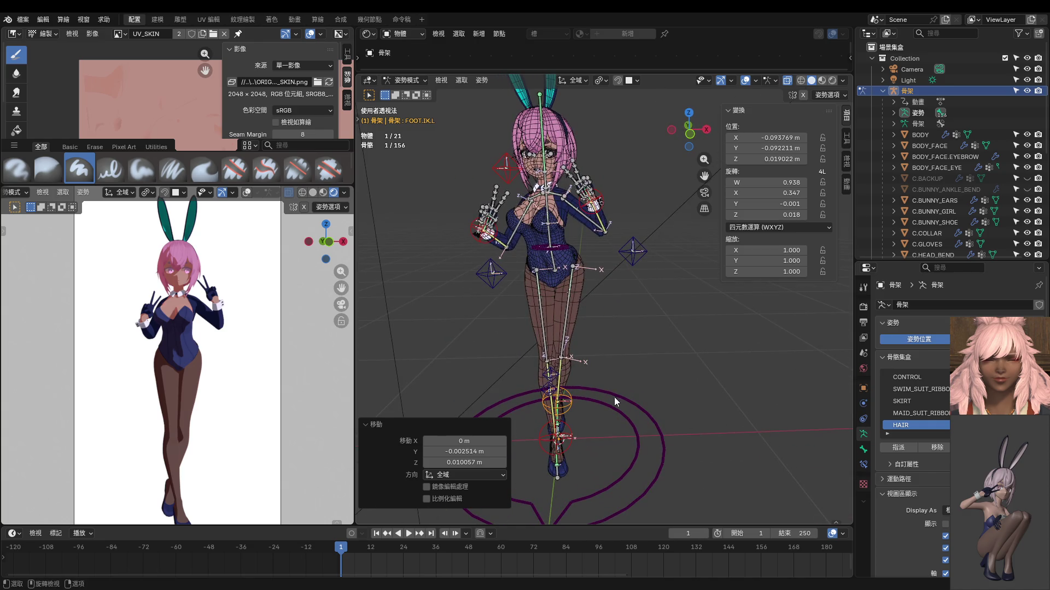
key(g)
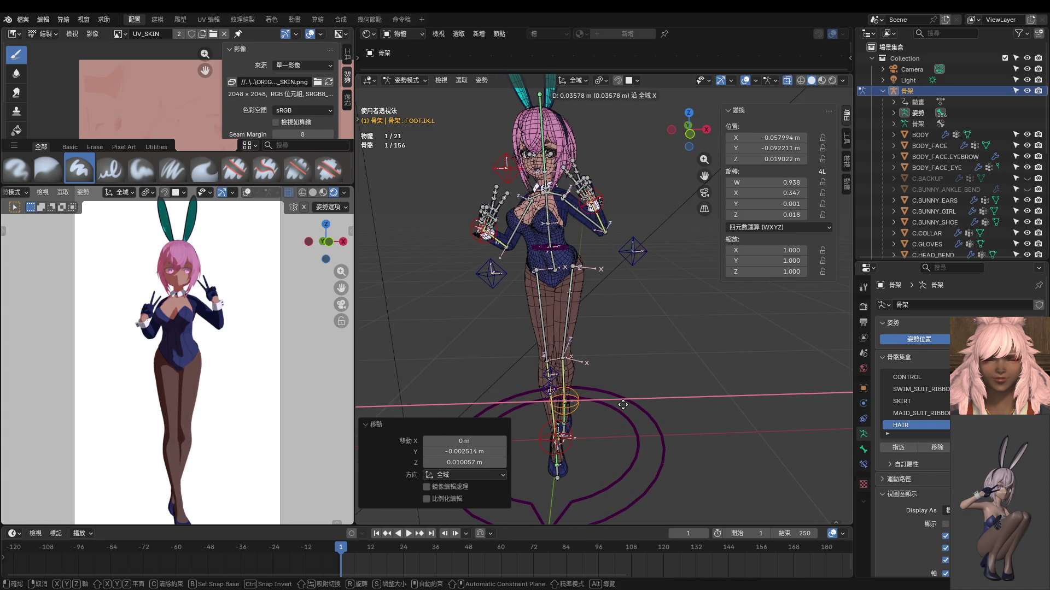
click(576, 373)
middle_drag(561, 374, 481, 364)
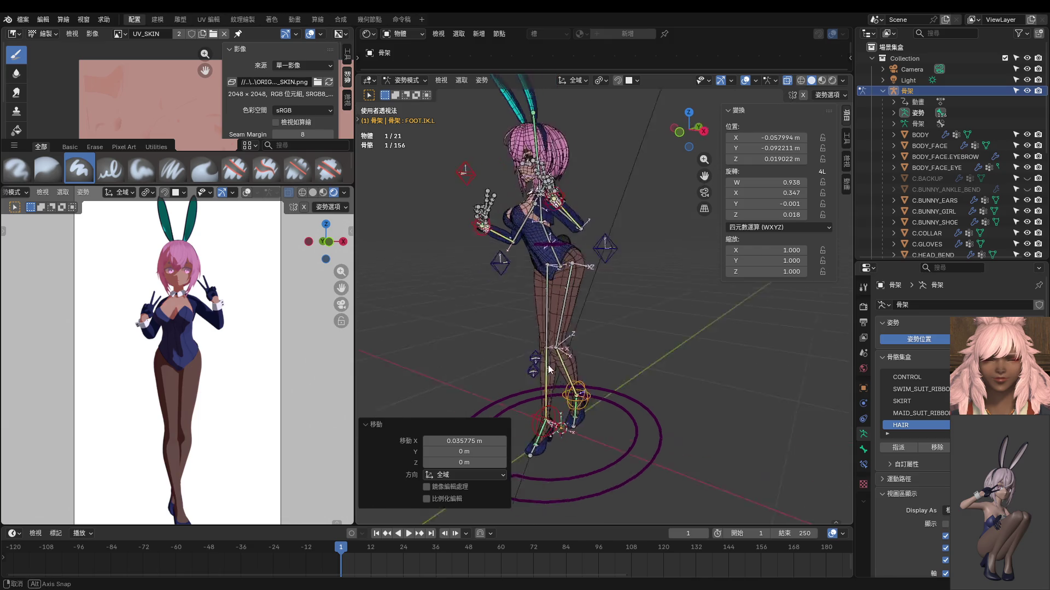
key(KP_3)
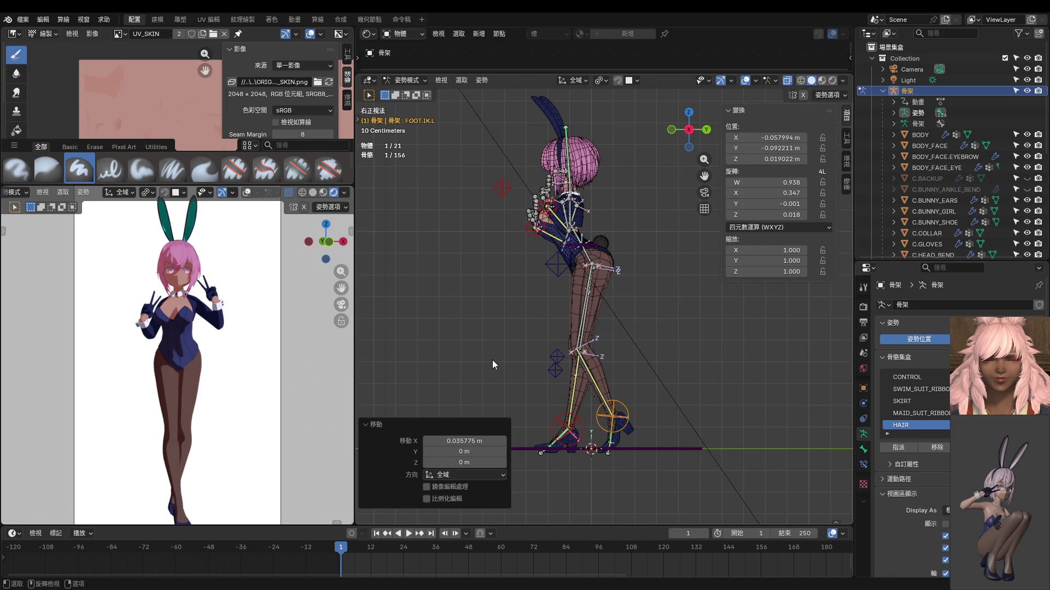
scroll(528, 346, up, 4)
Step: Move the left foot control about 10 cm along Y and check it from the front
key(g)
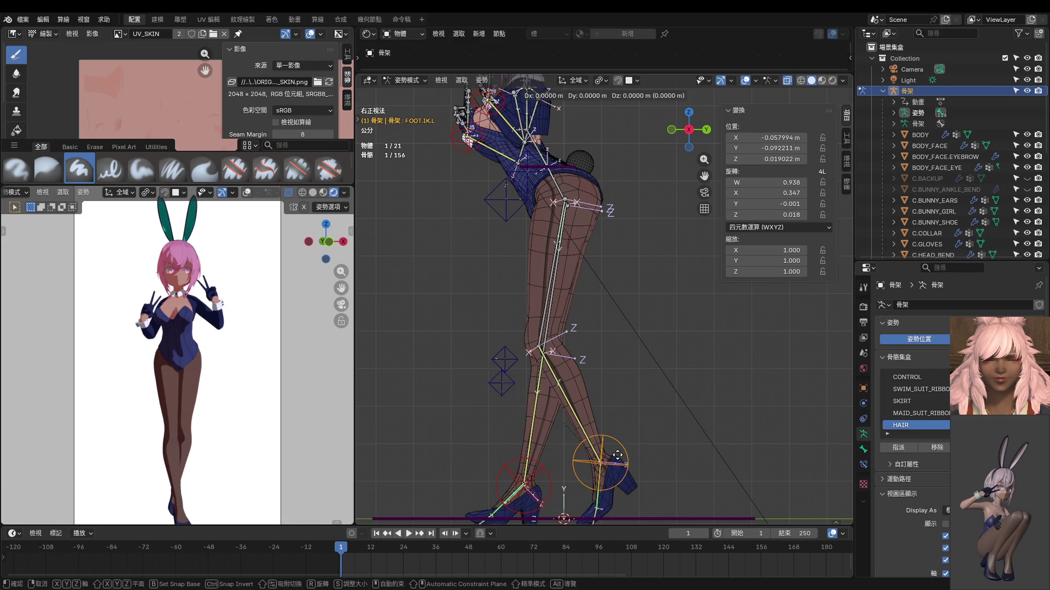
key(y)
click(655, 455)
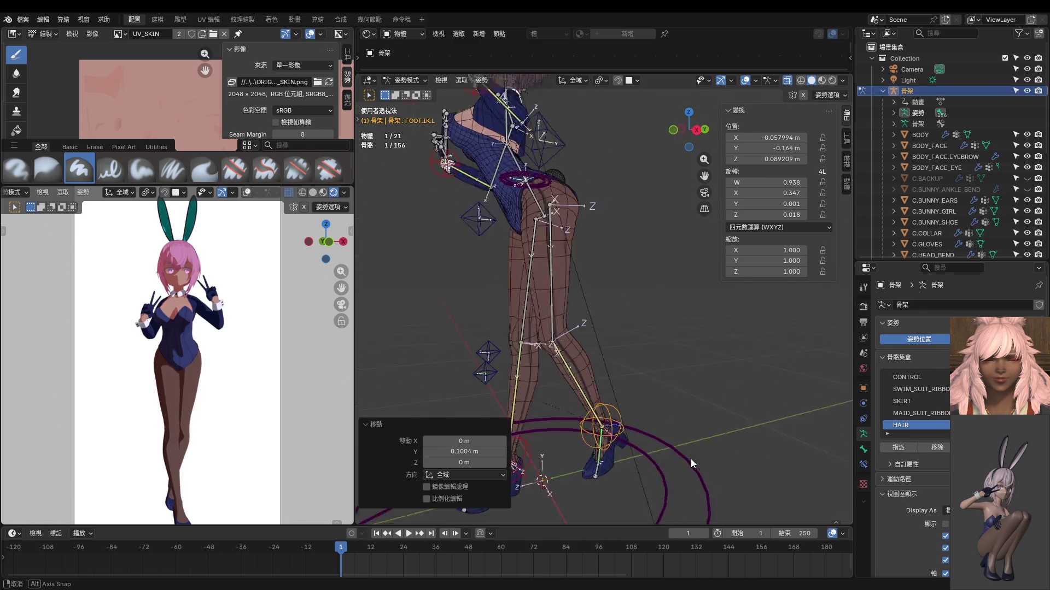
mouse_move(691, 459)
middle_down()
mouse_move(780, 470)
mouse_move(615, 447)
middle_up()
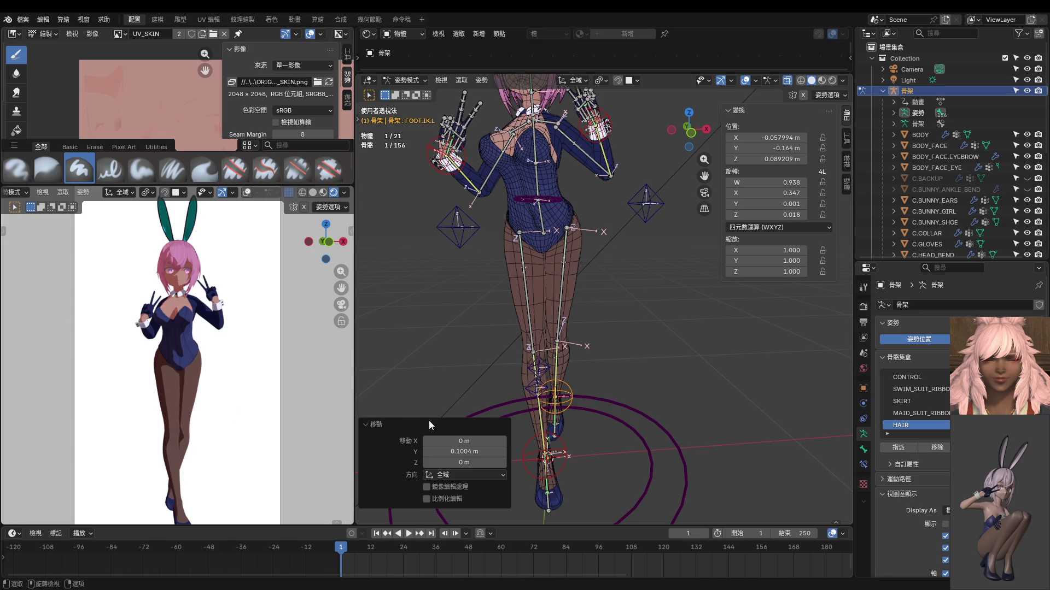
key(KP_1)
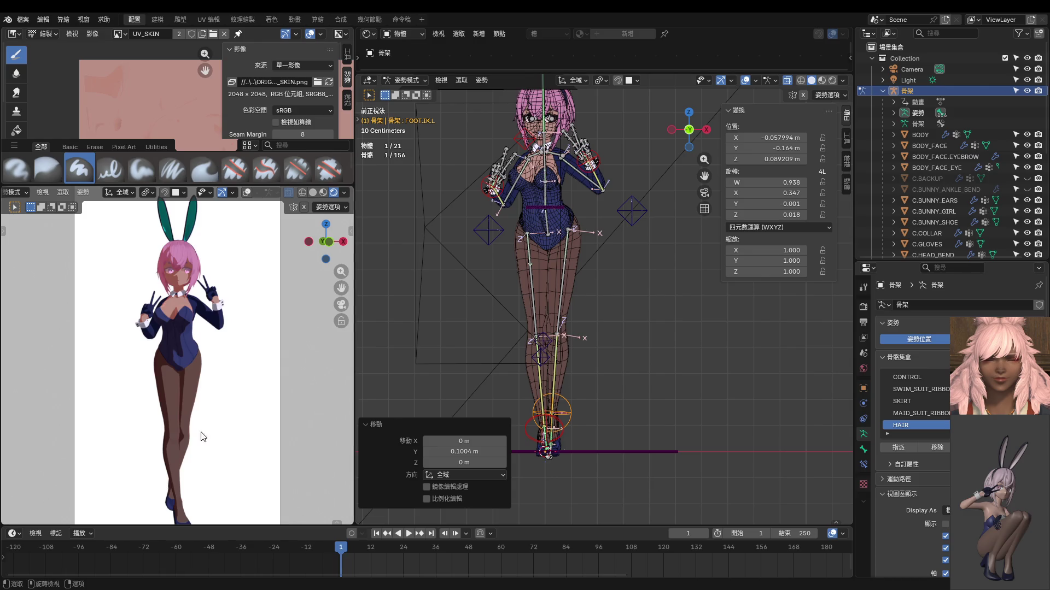
scroll(203, 438, down, 2)
mouse_move(543, 394)
middle_down()
mouse_move(468, 388)
mouse_move(416, 411)
mouse_move(783, 400)
mouse_move(776, 412)
middle_up()
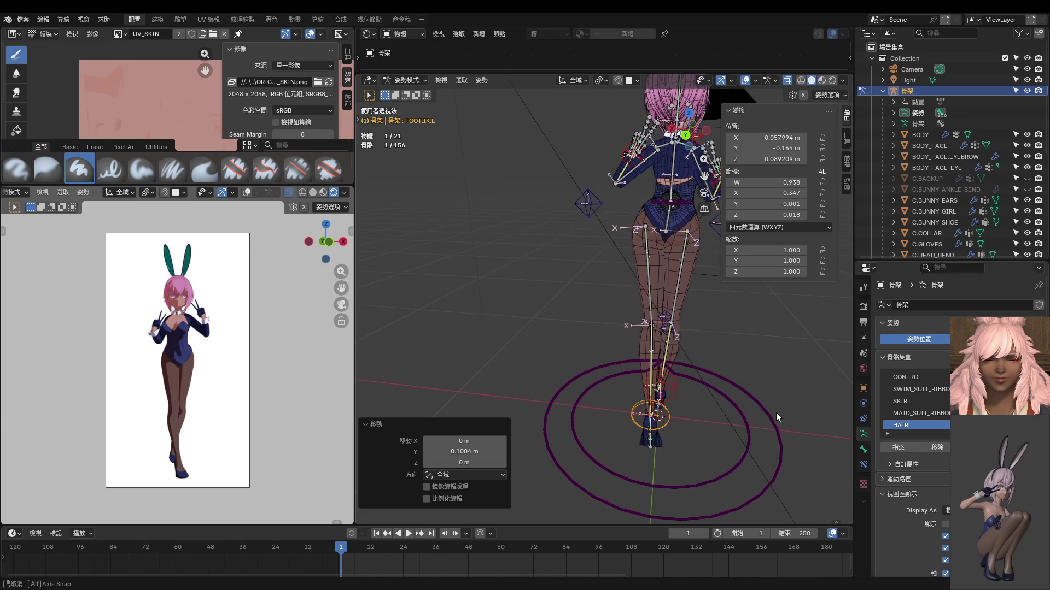
Step: Shift the left foot sideways, then reposition the right knee IK control in two moves
key(g)
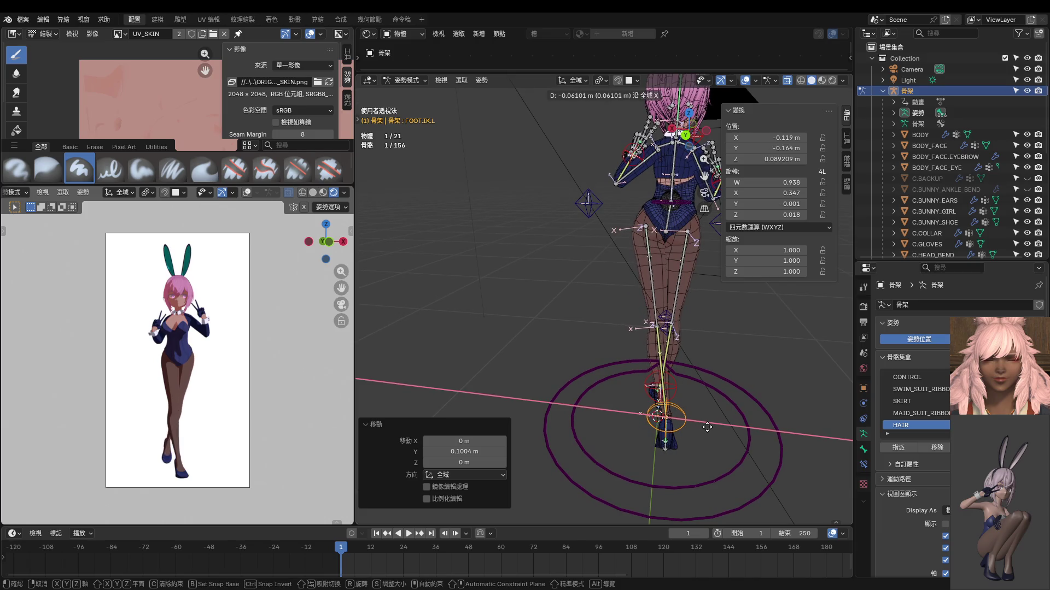
click(693, 426)
mouse_move(703, 422)
middle_down()
mouse_move(685, 388)
mouse_move(662, 411)
mouse_move(690, 423)
mouse_move(689, 395)
middle_up()
scroll(690, 395, up, 5)
scroll(686, 364, up, 3)
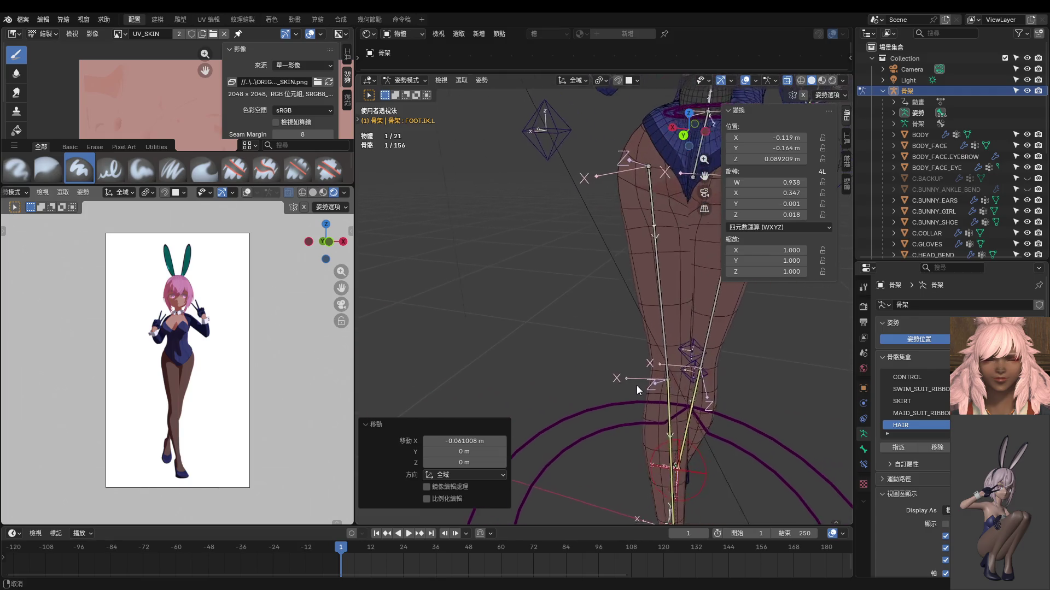
click(702, 372)
key(g)
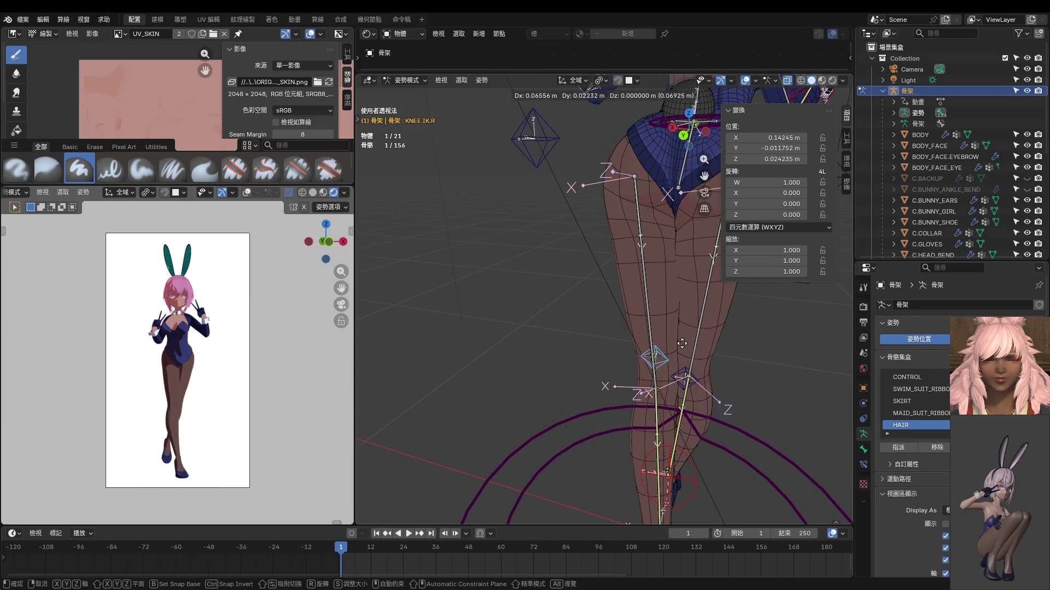
click(683, 361)
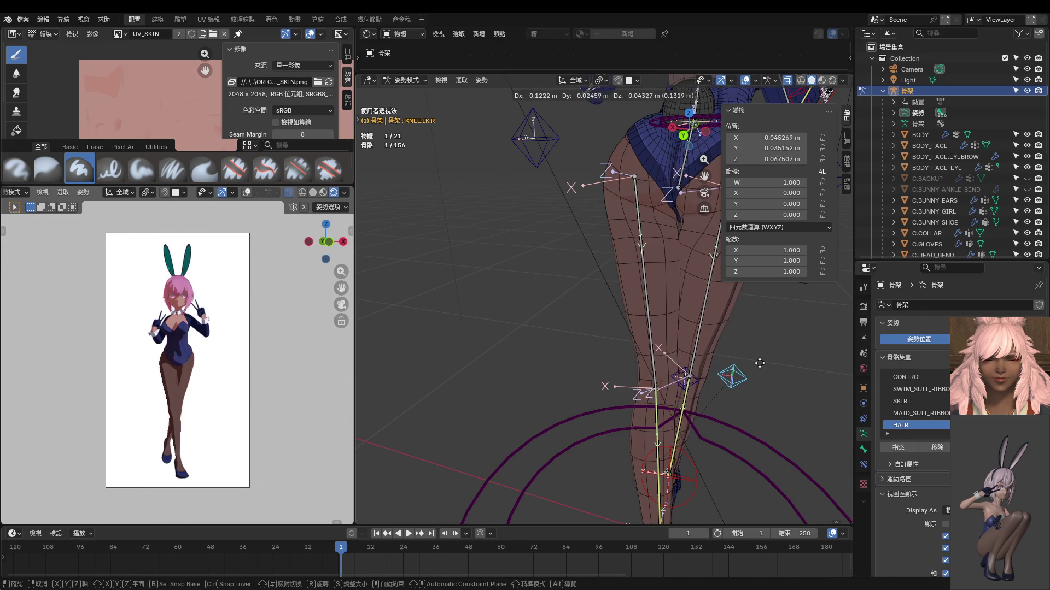
key(g)
click(702, 381)
mouse_move(702, 380)
middle_down()
mouse_move(660, 347)
mouse_move(650, 351)
middle_up()
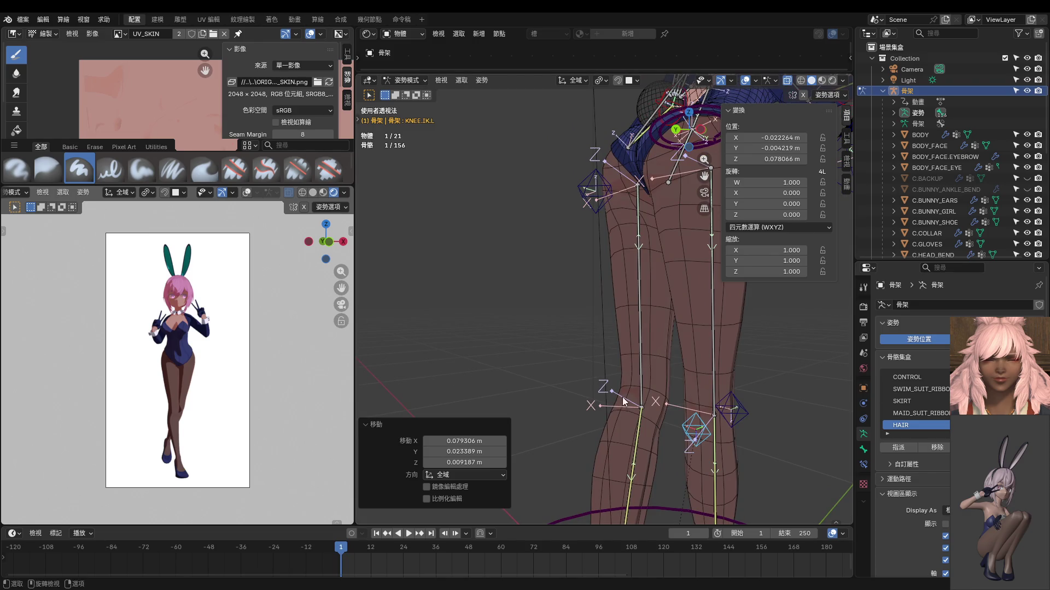
scroll(650, 409, down, 4)
Step: Move the left foot IK control along X and rotate it around Y
click(652, 442)
middle_drag(656, 465, 647, 446)
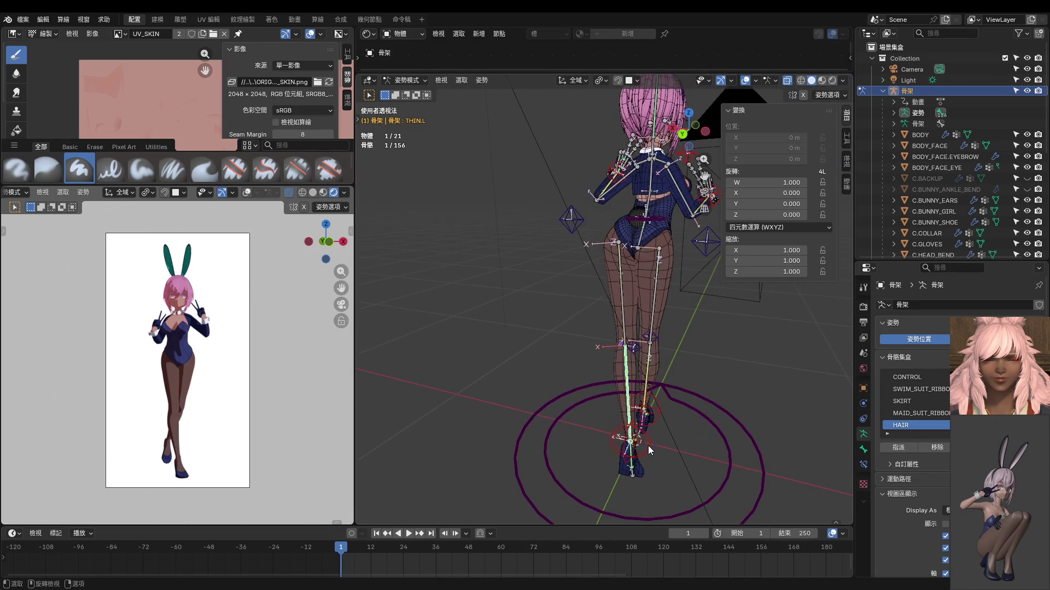
click(648, 445)
key(g)
key(x)
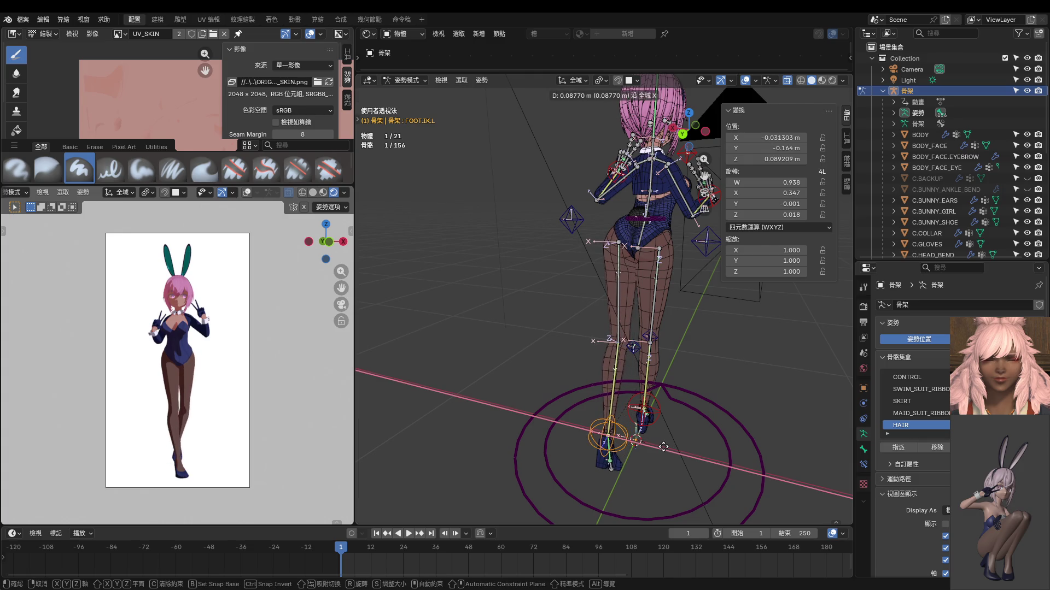
click(662, 447)
mouse_move(701, 453)
middle_down()
mouse_move(686, 457)
mouse_move(577, 369)
mouse_move(573, 408)
mouse_move(624, 394)
middle_up()
key(r)
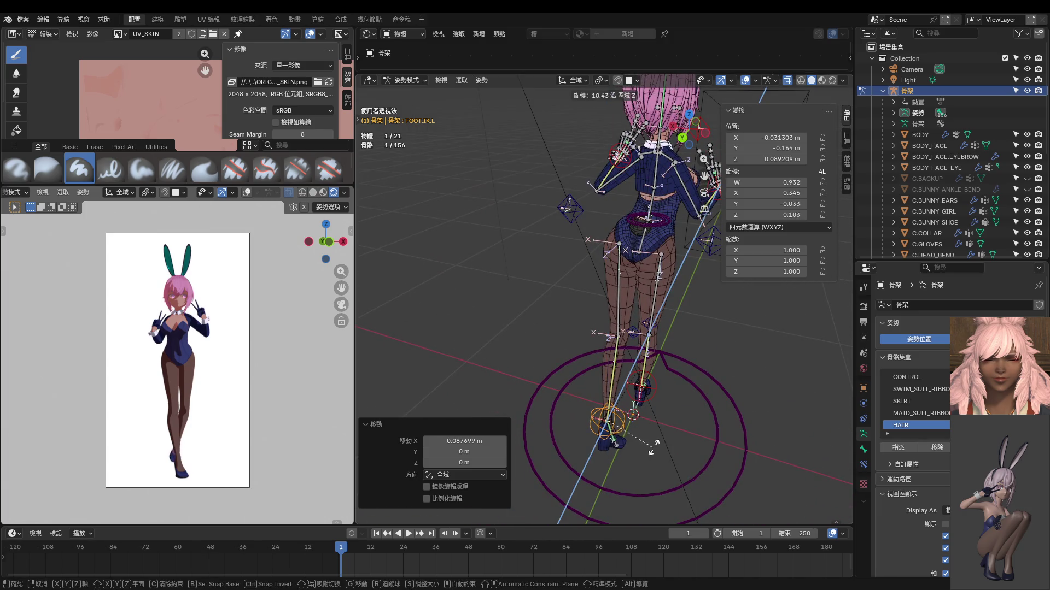
key(y)
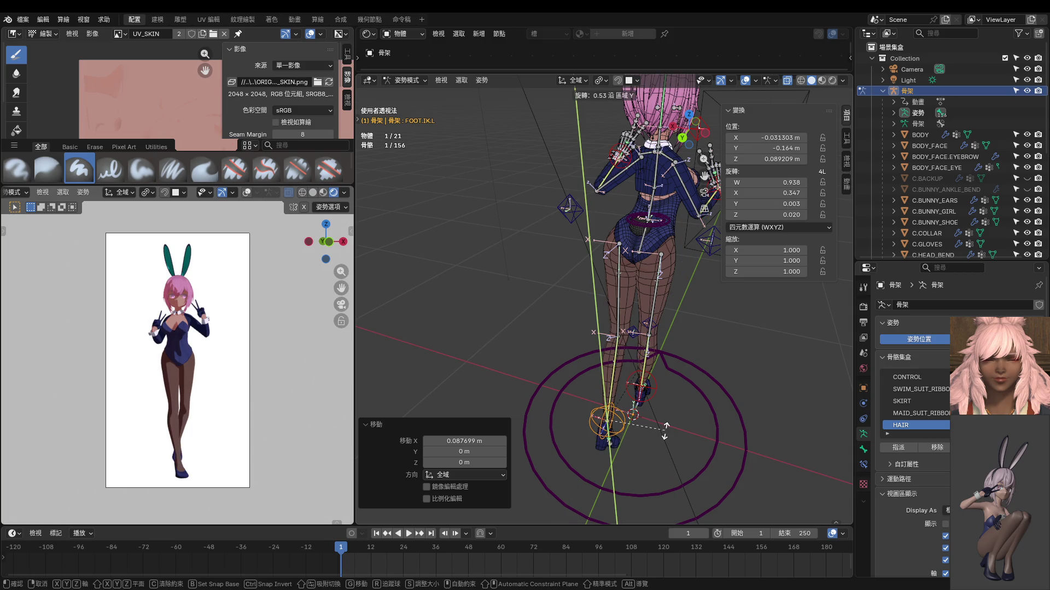
click(677, 414)
Step: Undo an unwanted second Y rotation and move the left foot control again
mouse_move(663, 422)
middle_down()
mouse_move(696, 412)
mouse_move(641, 420)
mouse_move(368, 401)
mouse_move(577, 395)
middle_up()
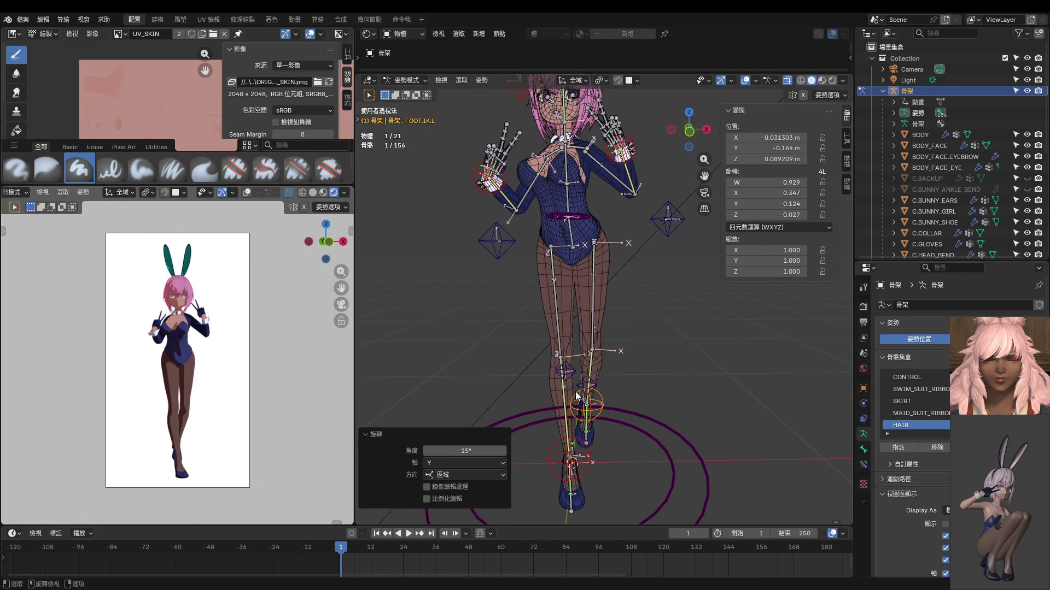
key(r)
key(y)
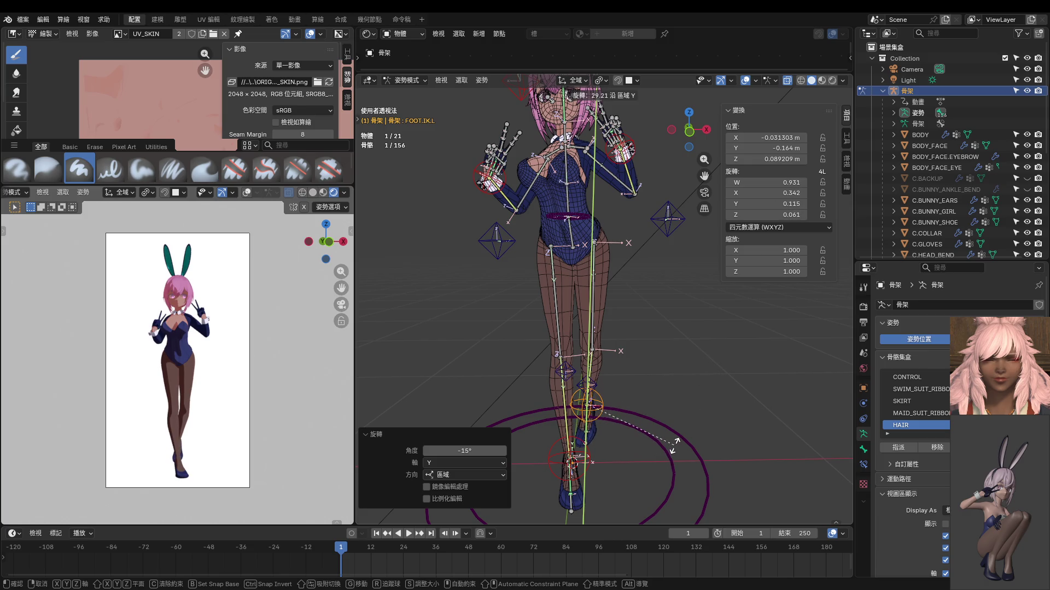
click(652, 440)
key(ctrl+z)
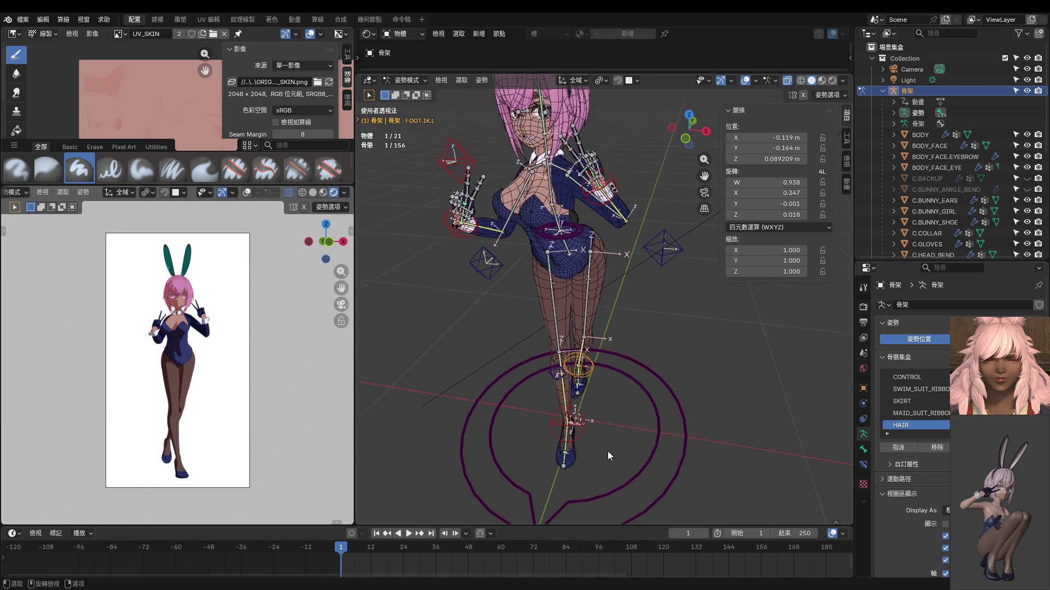
key(g)
click(638, 478)
middle_drag(636, 469, 480, 400)
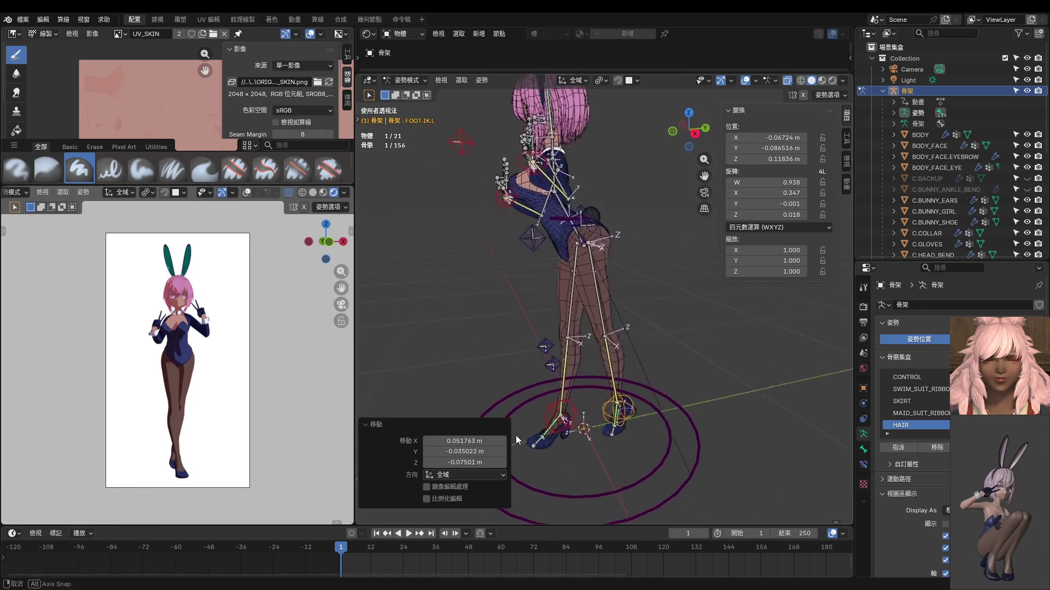
alt+middle_drag(603, 386, 602, 386)
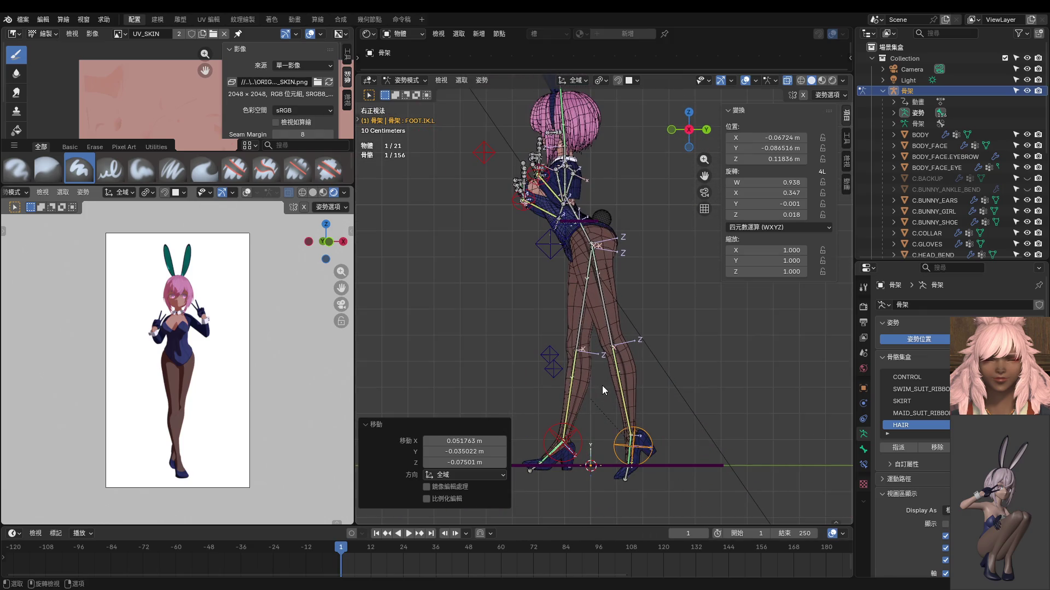
Step: In side view, set the left foot further back and about 5 cm higher with repeated moves
key(g)
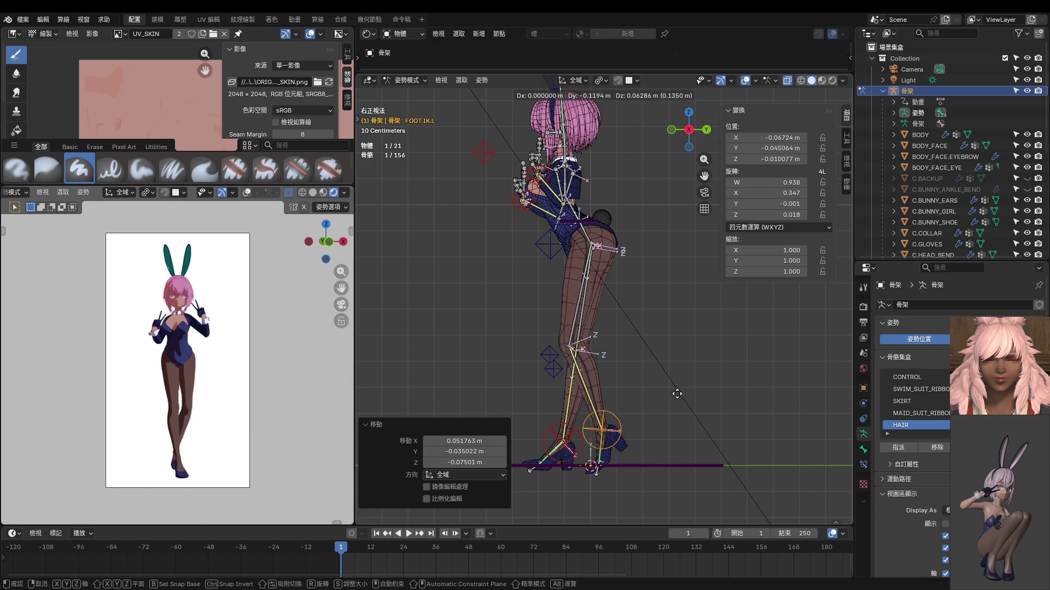
key(g)
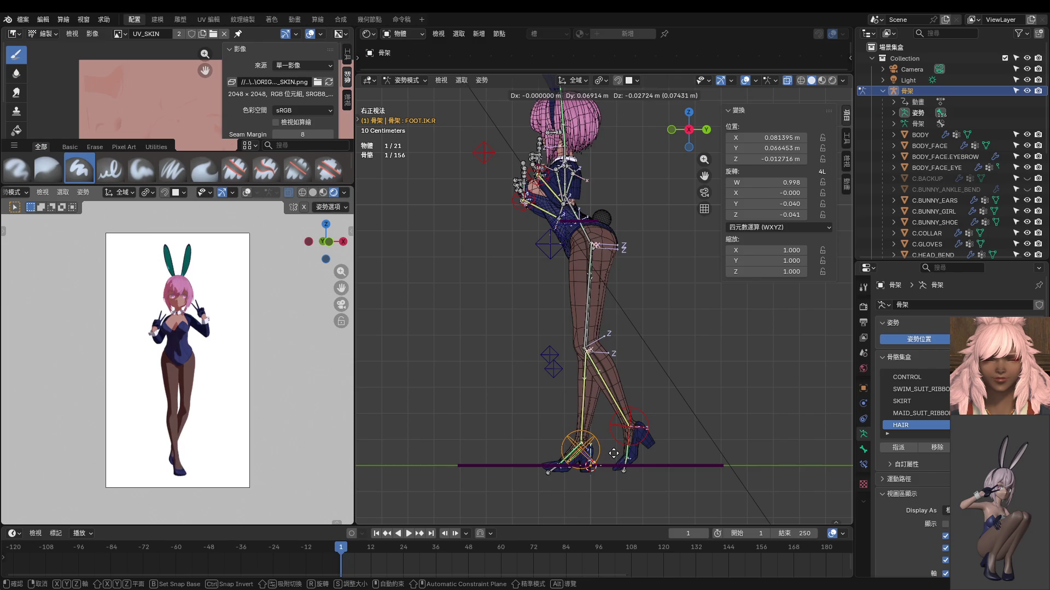
click(615, 453)
key(g)
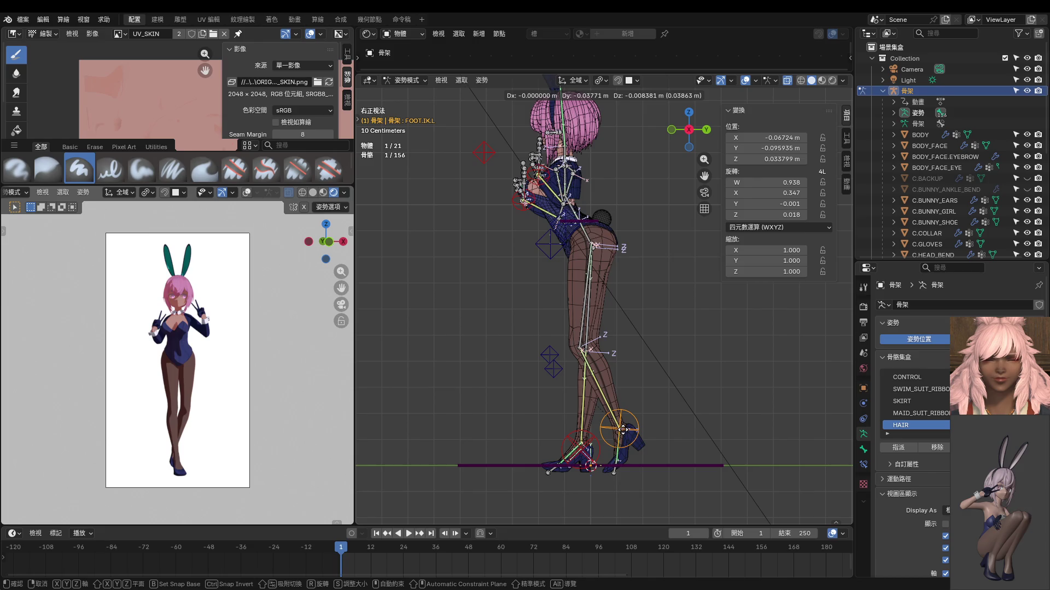
click(623, 427)
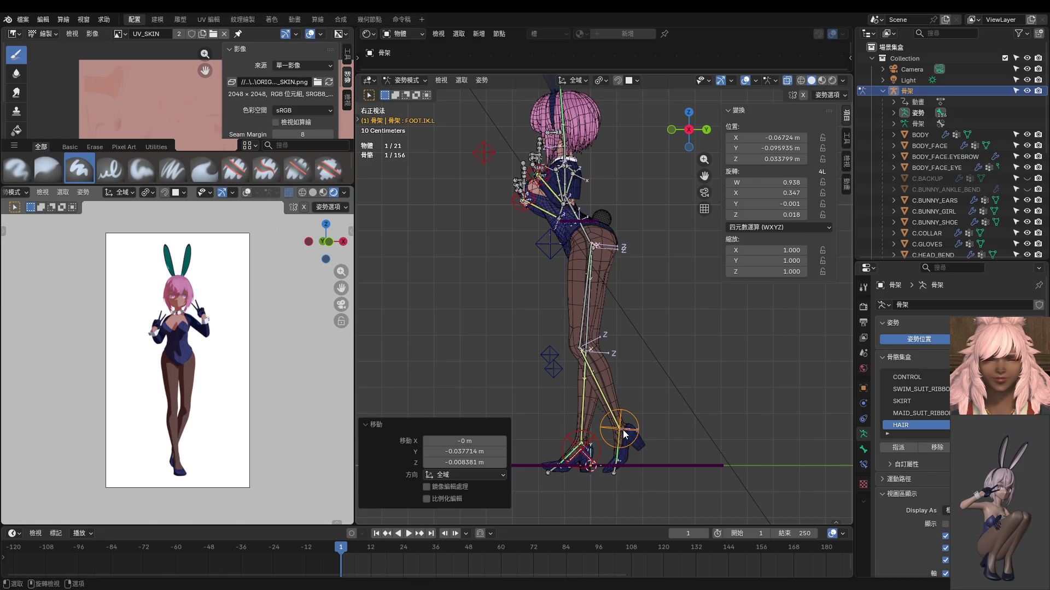
click(624, 430)
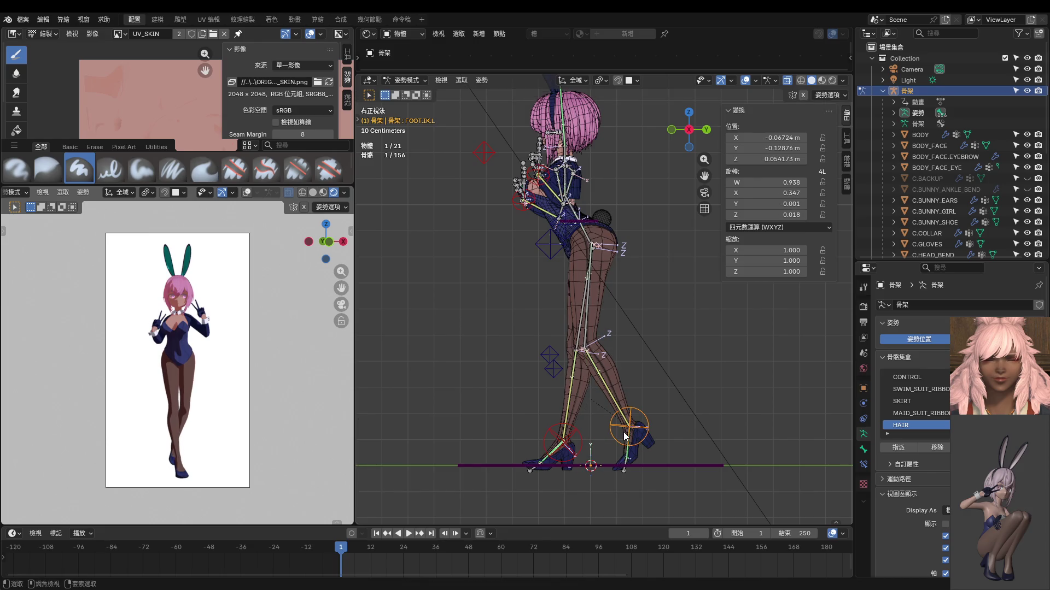
scroll(193, 417, up, 2)
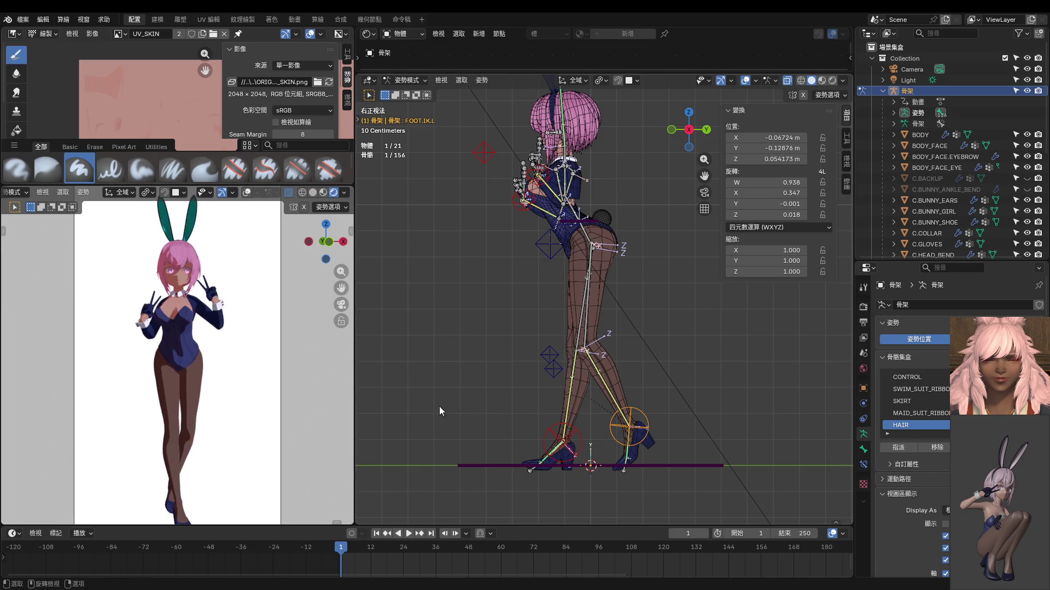
middle_drag(586, 363, 718, 384)
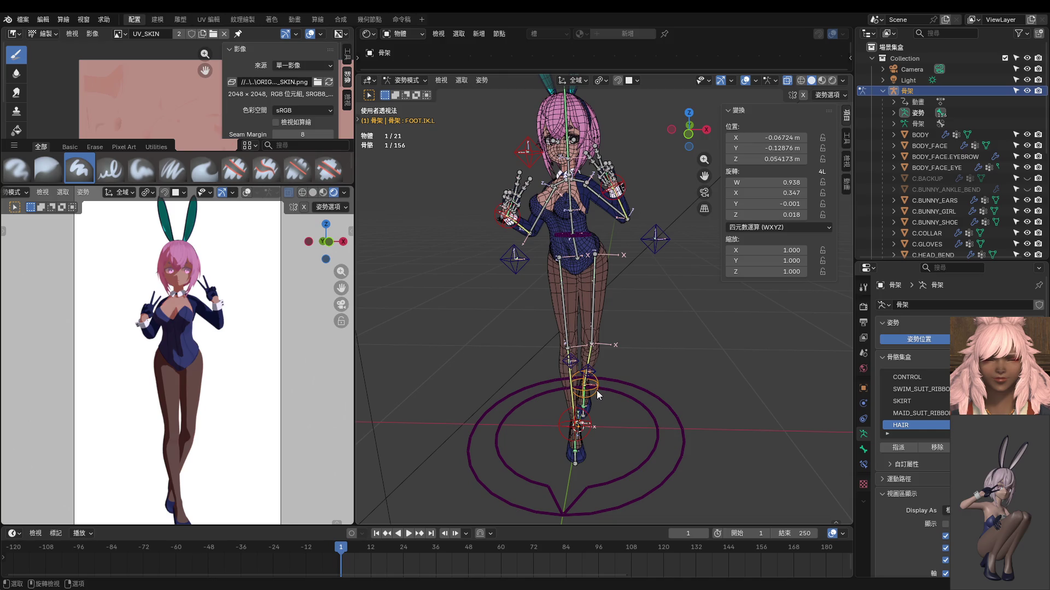
Step: Nudge the left knee and left foot controls, then switch to a front orthographic view of the legs
middle_drag(596, 391, 594, 413)
scroll(595, 413, up, 1)
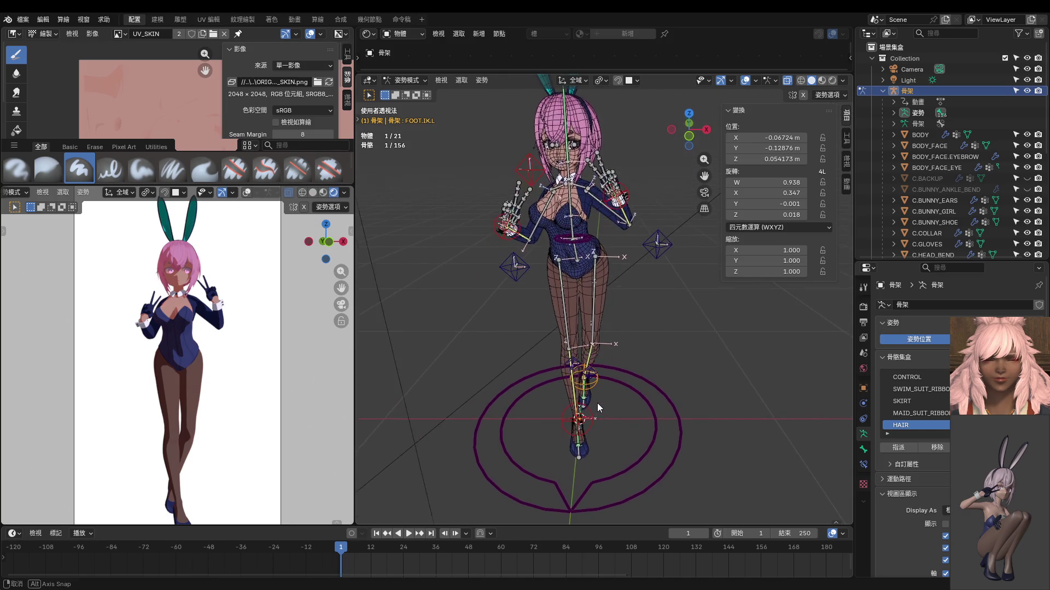
key(g)
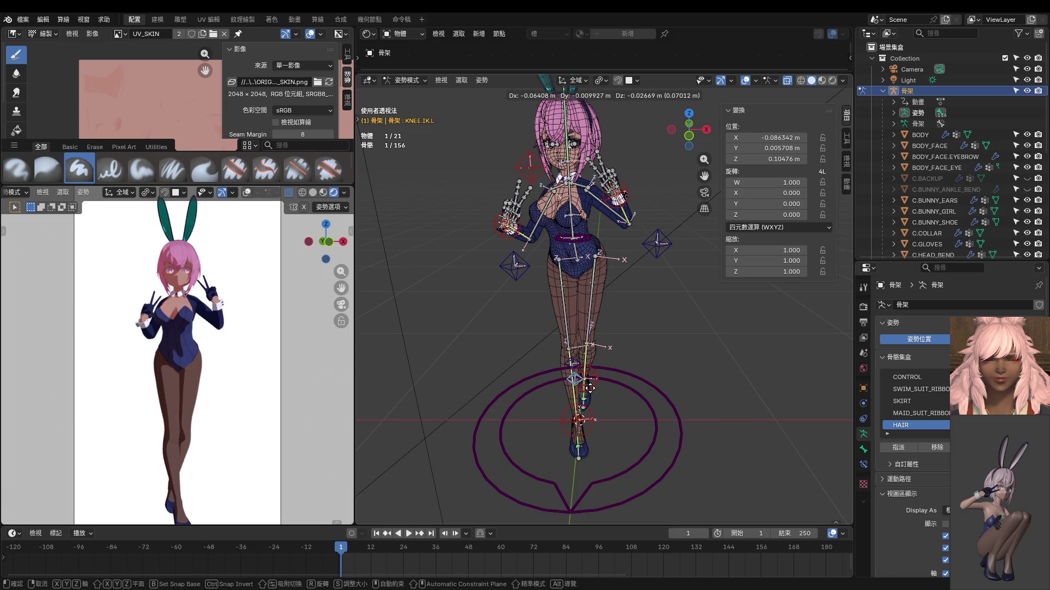
click(591, 387)
key(g)
click(607, 389)
mouse_move(607, 390)
middle_down()
mouse_move(537, 379)
mouse_move(558, 365)
middle_up()
click(564, 362)
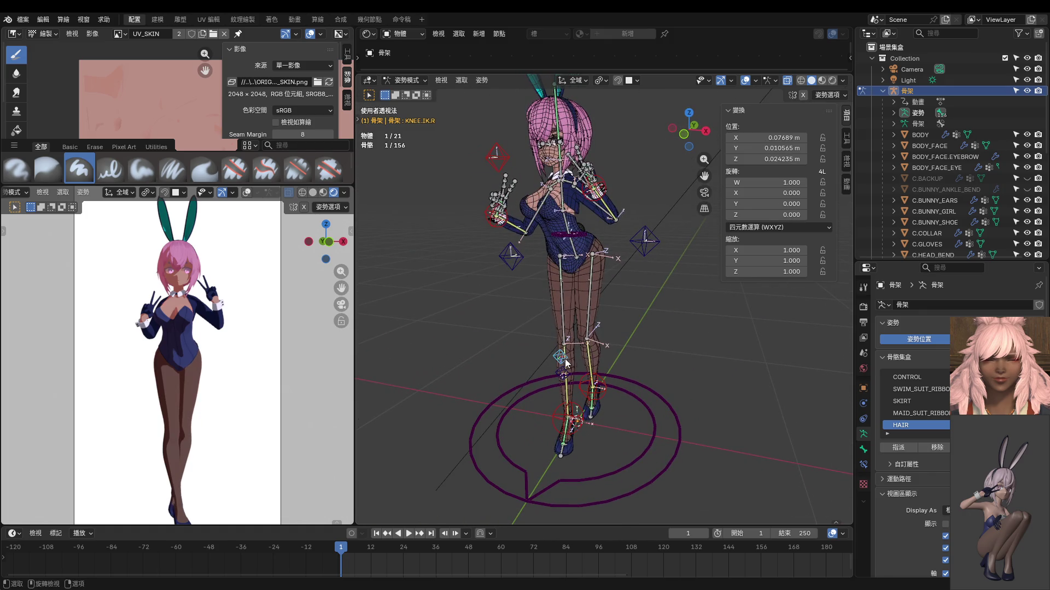
middle_drag(600, 414, 590, 422)
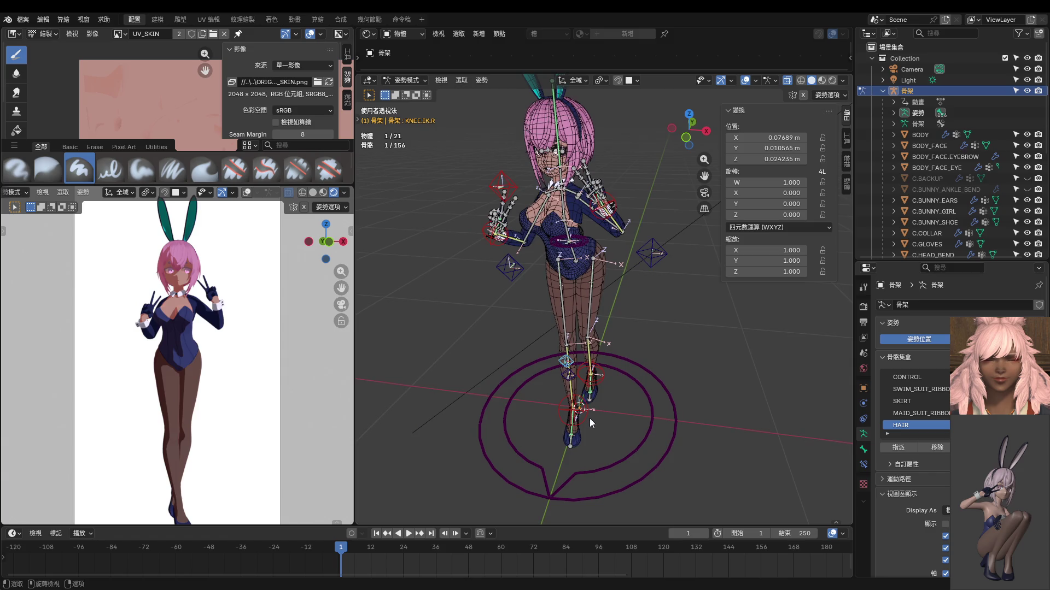
key(KP_1)
scroll(588, 422, up, 3)
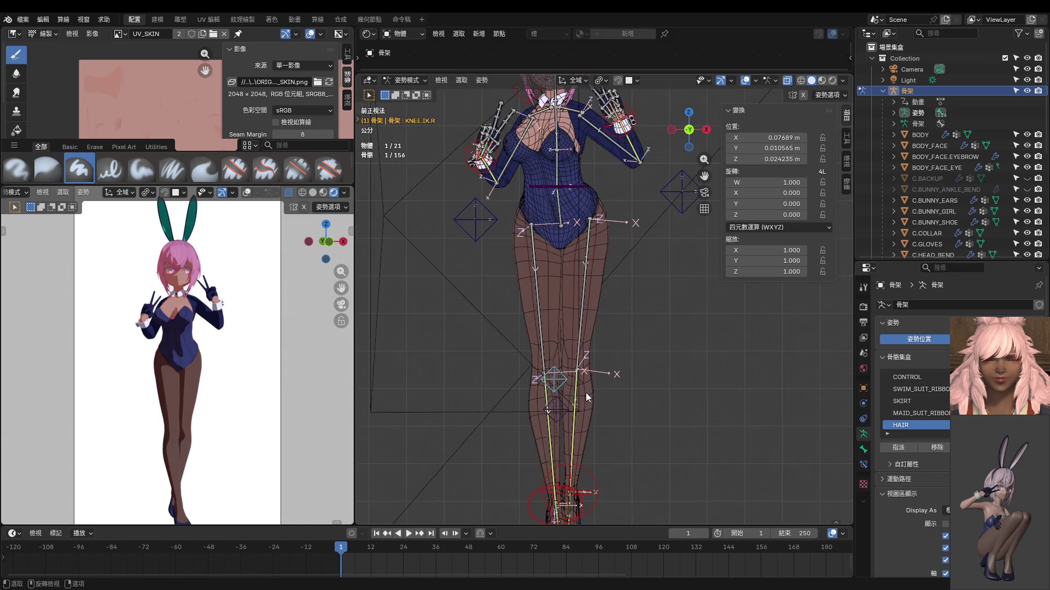
middle_drag(586, 398, 590, 453)
Step: Rotate the right foot control around Z and reposition the right knee control
click(585, 412)
key(g)
key(r)
key(z)
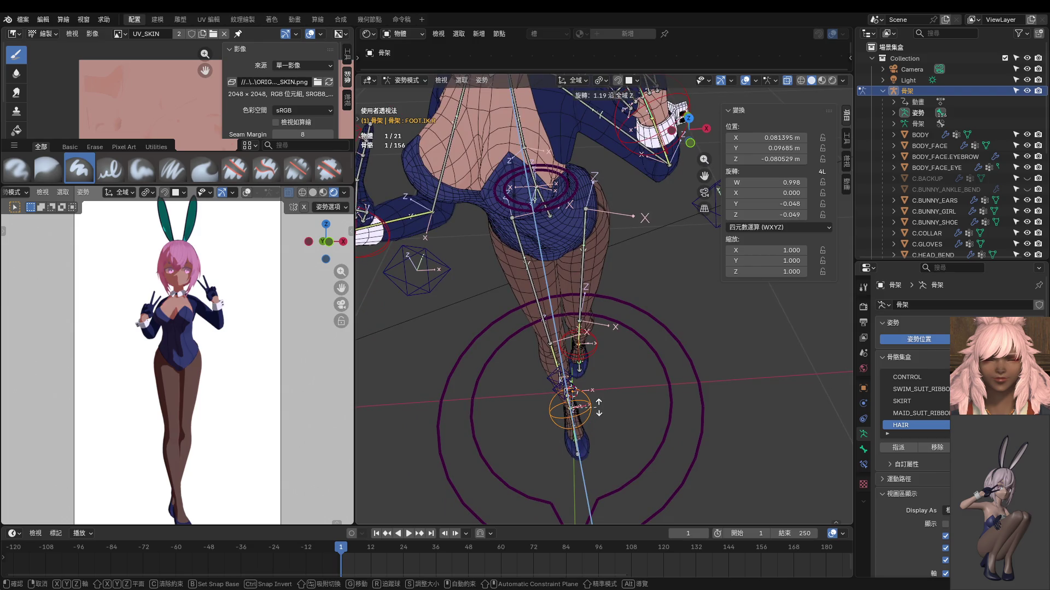
click(605, 397)
click(572, 382)
key(g)
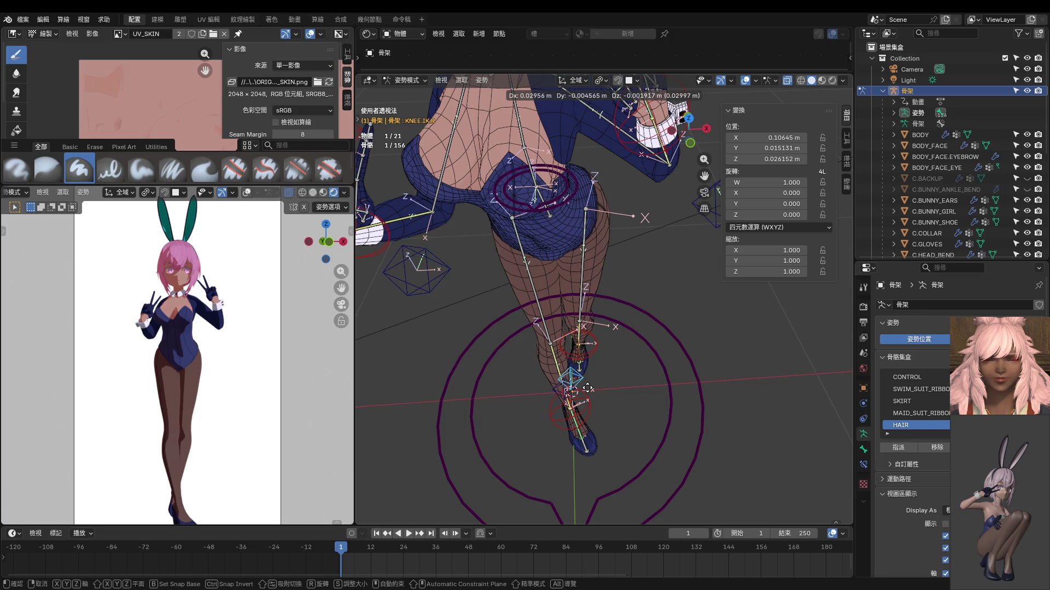
click(589, 393)
Step: Shift the right foot control slightly and compare the legs against the reference render
middle_drag(590, 387, 653, 368)
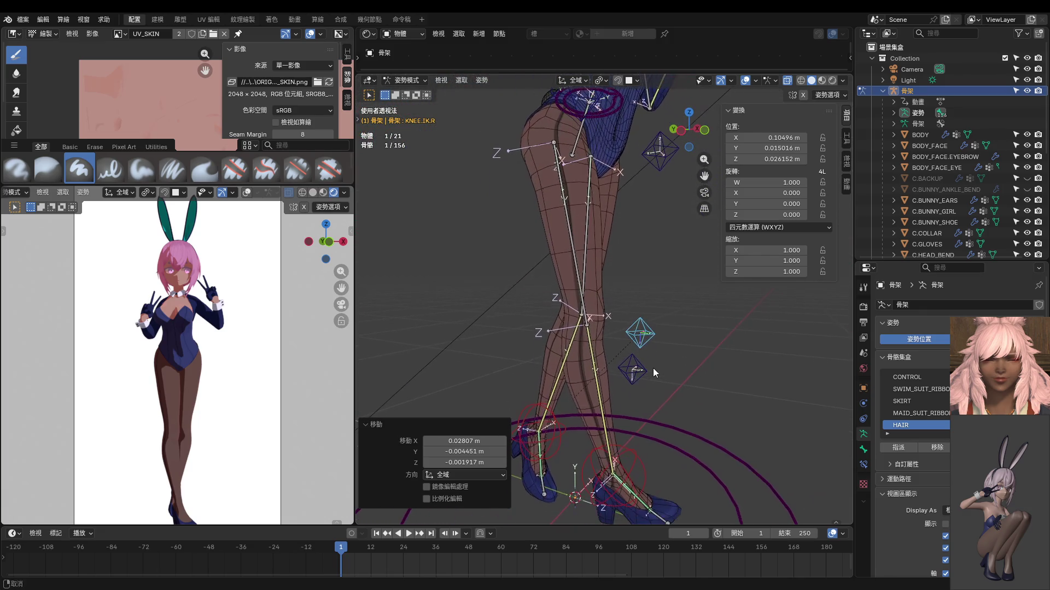
click(637, 464)
key(g)
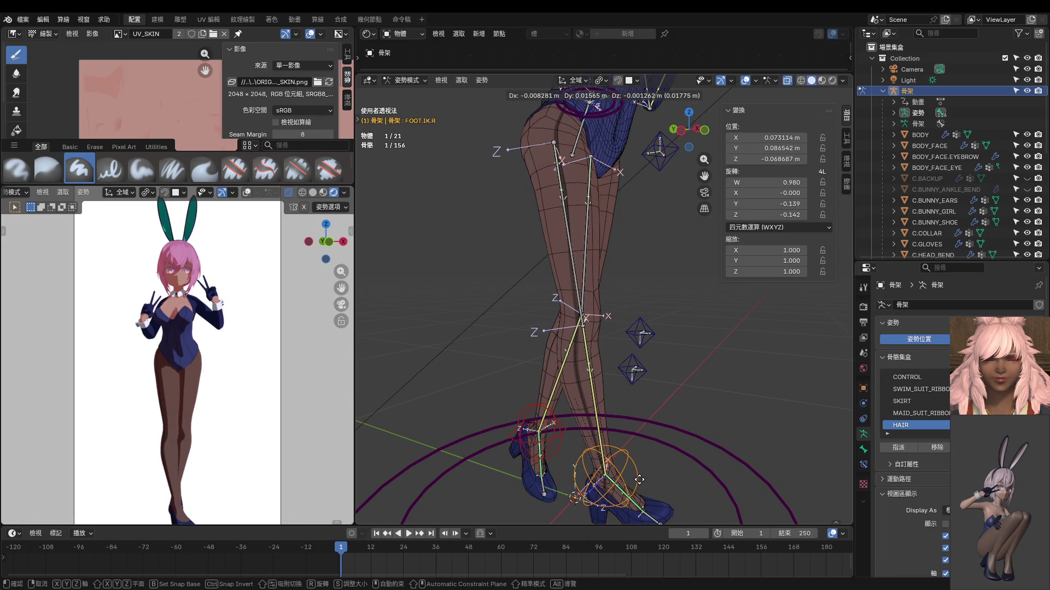
click(640, 479)
middle_drag(642, 419, 534, 423)
scroll(178, 441, up, 3)
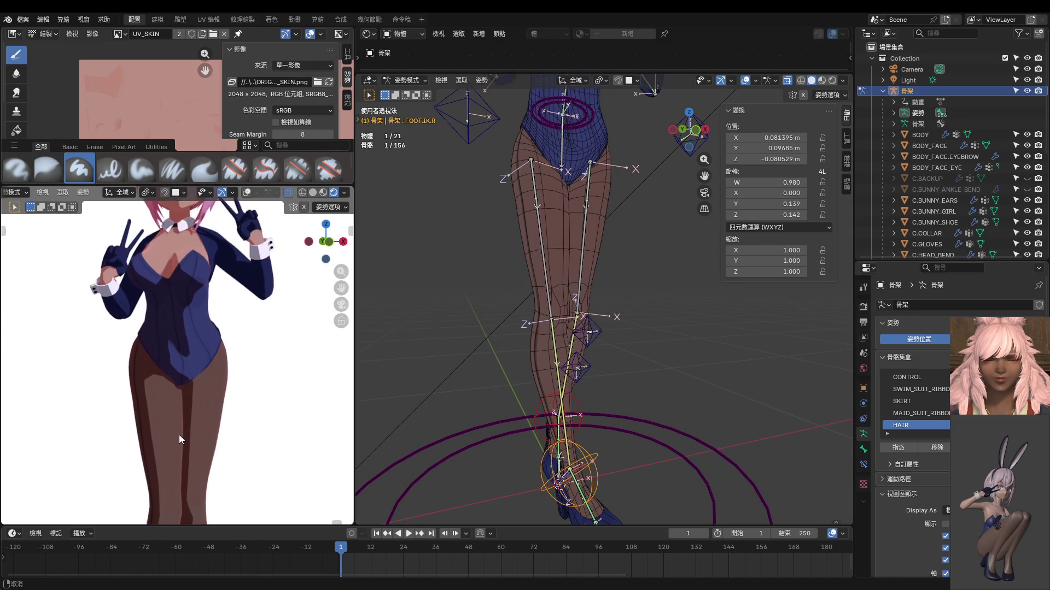
shift+middle_drag(178, 441, 173, 320)
mouse_move(530, 384)
middle_down()
mouse_move(444, 369)
mouse_move(541, 384)
mouse_move(417, 366)
middle_up()
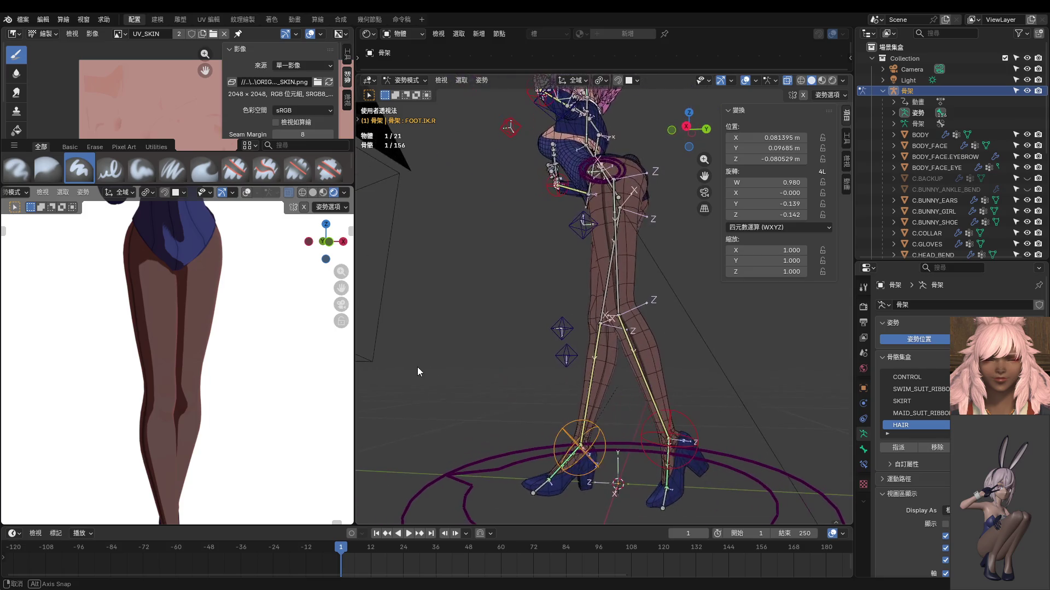
Step: From right ortho view, begin rotating the foot IK control, about -24° so far
key(KP_3)
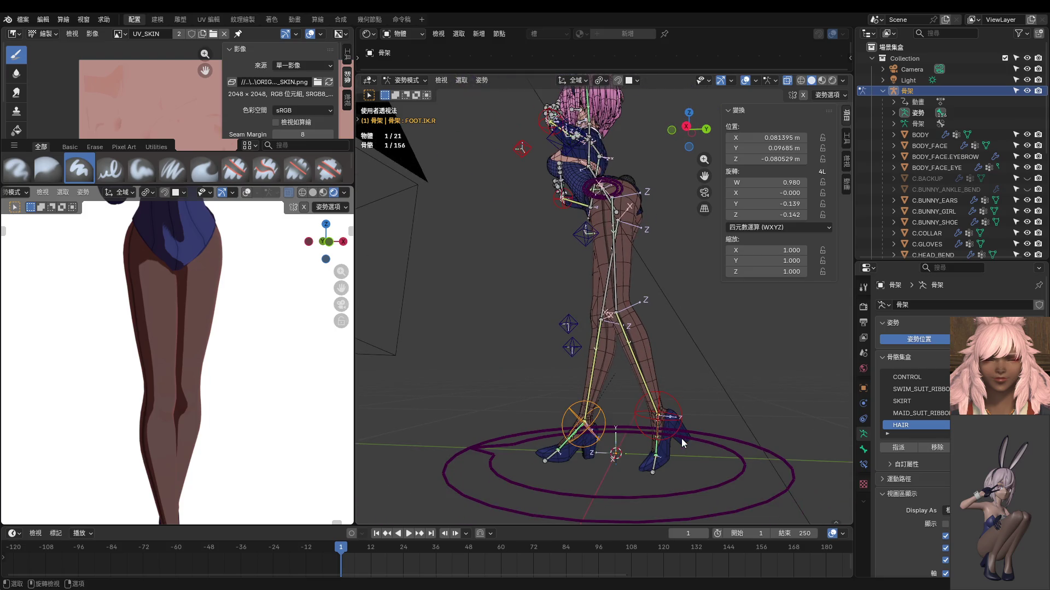
click(674, 407)
key(r)
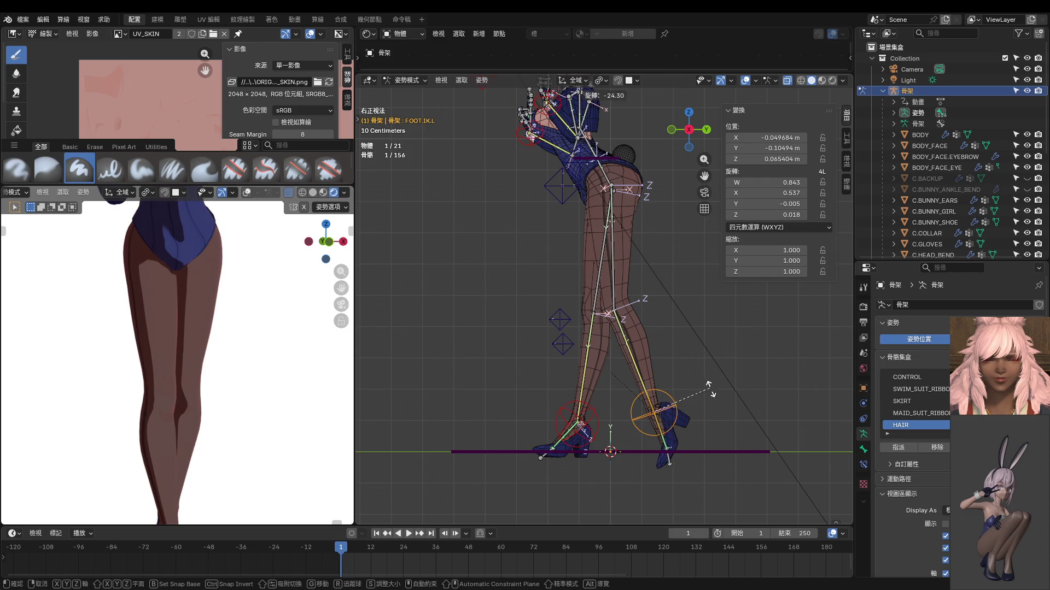
Step: Finish rotating the foot control and rotate the left toe bone TOE.L
click(724, 418)
key(g)
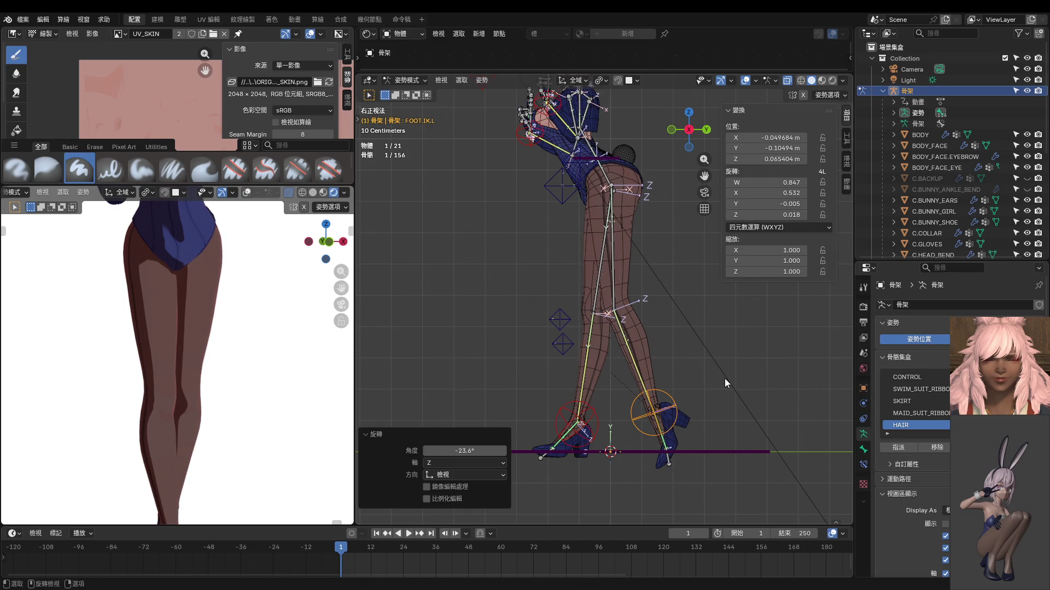
right_click(724, 384)
click(648, 461)
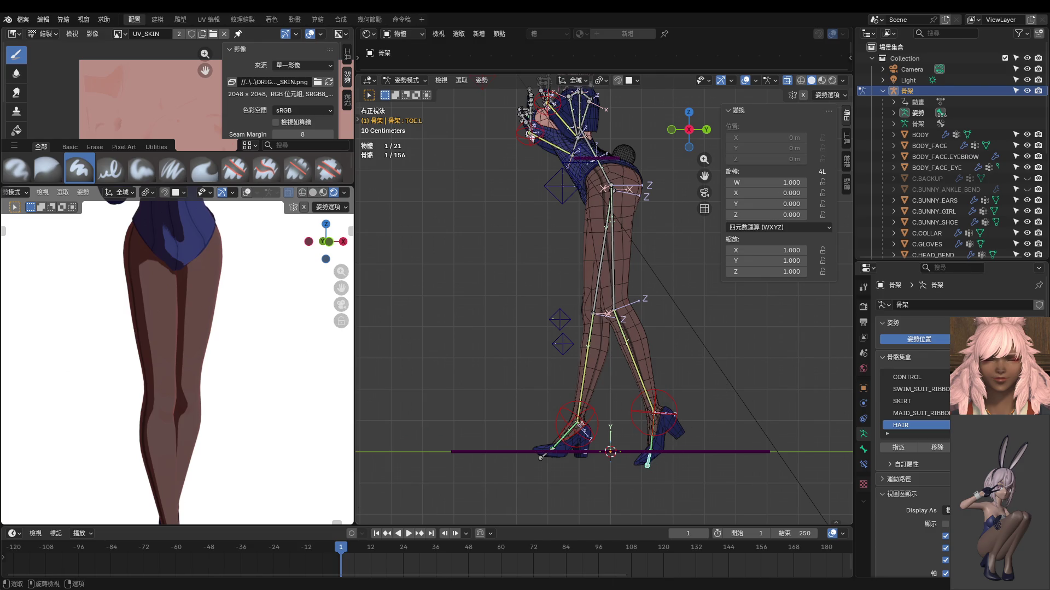
key(r)
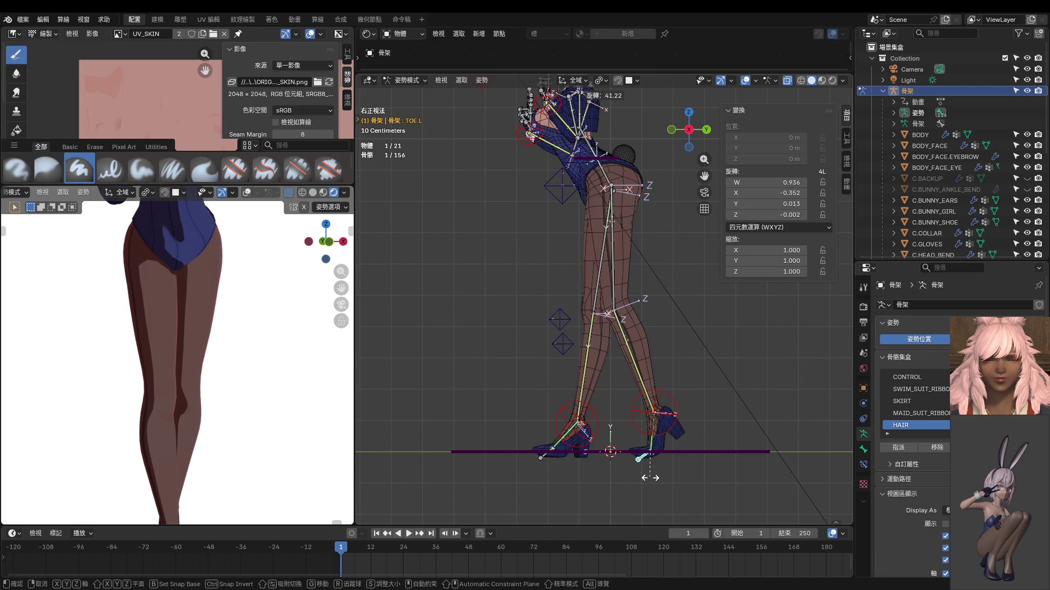
click(655, 479)
scroll(660, 410, up, 3)
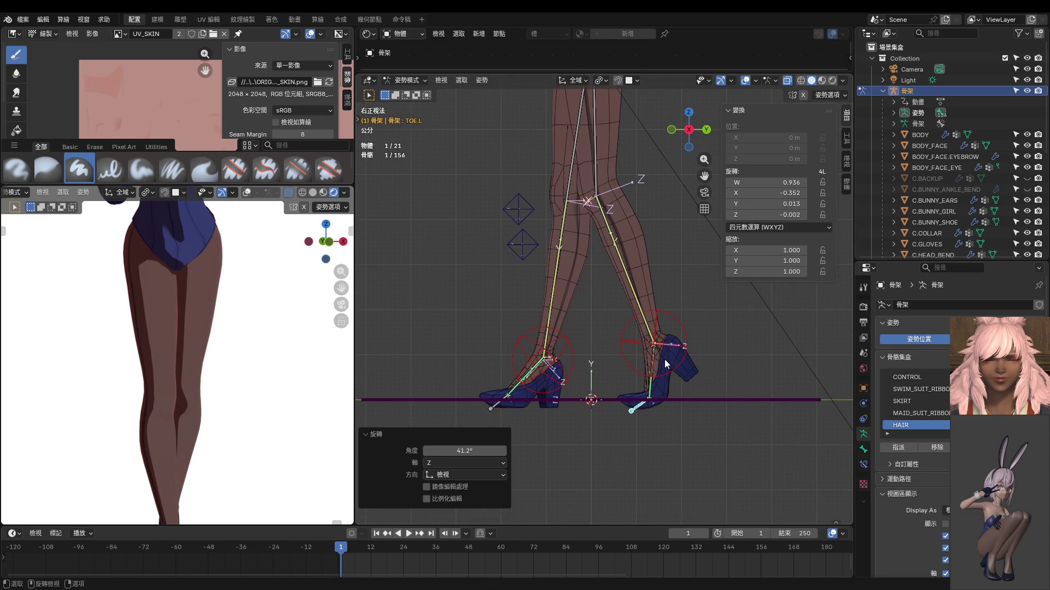
Step: Lift FOOT.IK.L about 1.6 cm straight up along Z
click(671, 363)
key(g)
key(z)
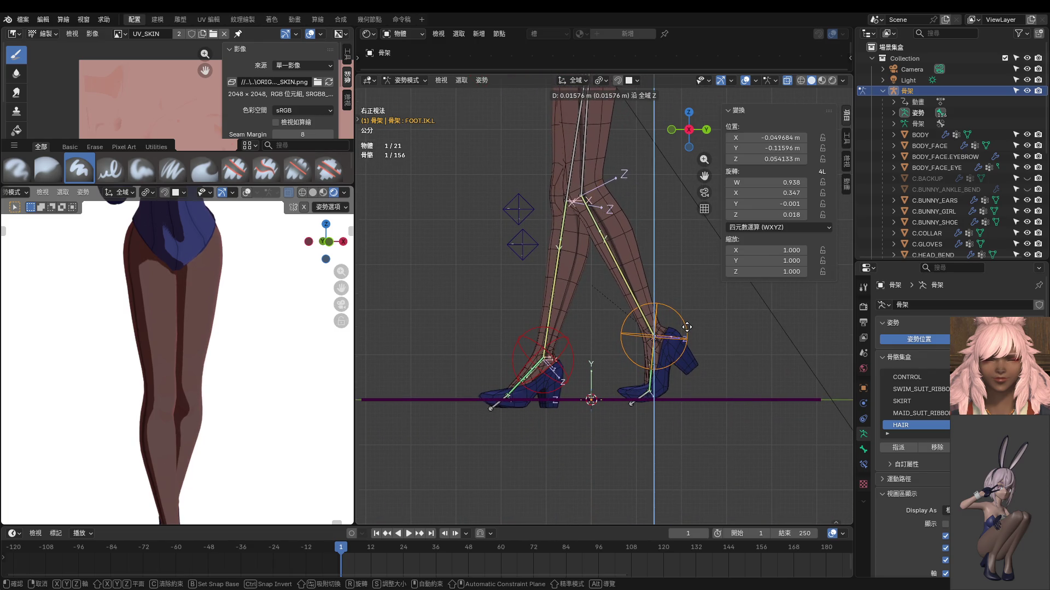
click(687, 327)
scroll(273, 390, down, 3)
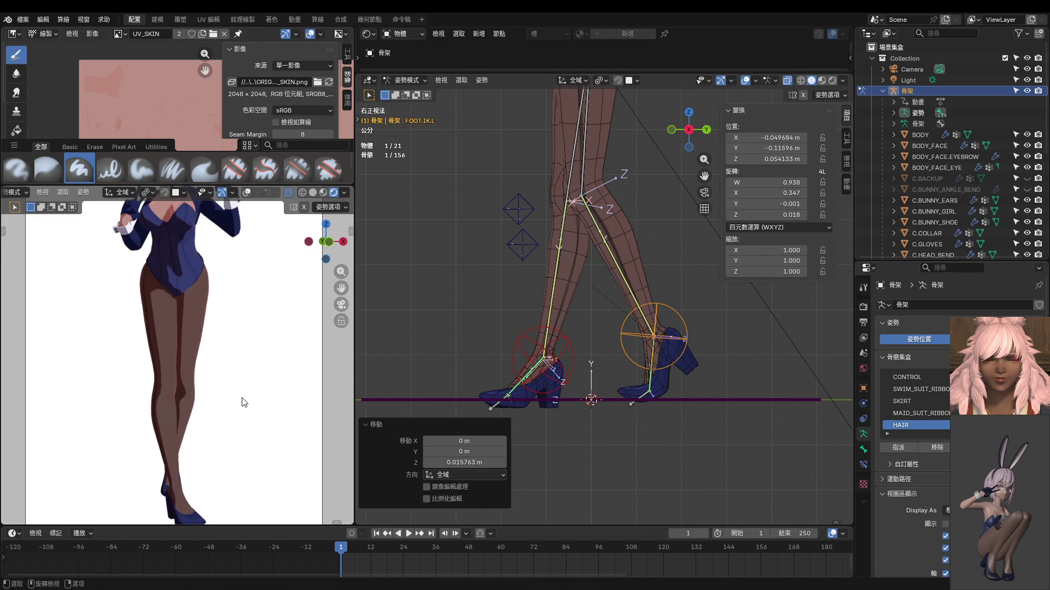
scroll(228, 408, down, 4)
mouse_move(227, 407)
middle_down()
mouse_move(322, 408)
mouse_move(191, 410)
mouse_move(204, 425)
middle_up()
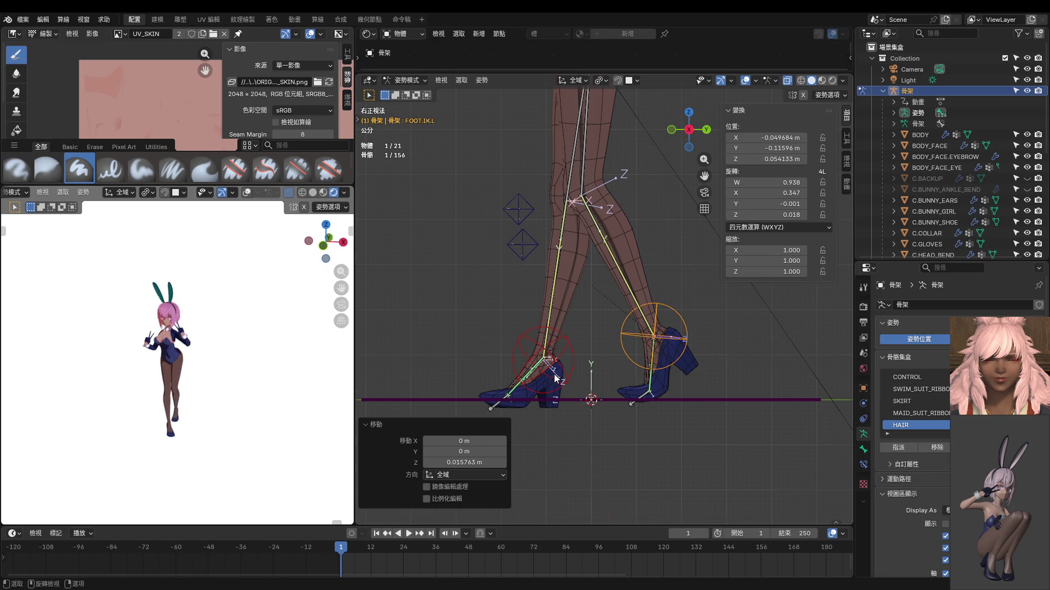
middle_drag(552, 377, 548, 390)
middle_drag(227, 391, 246, 403)
middle_drag(508, 386, 547, 397)
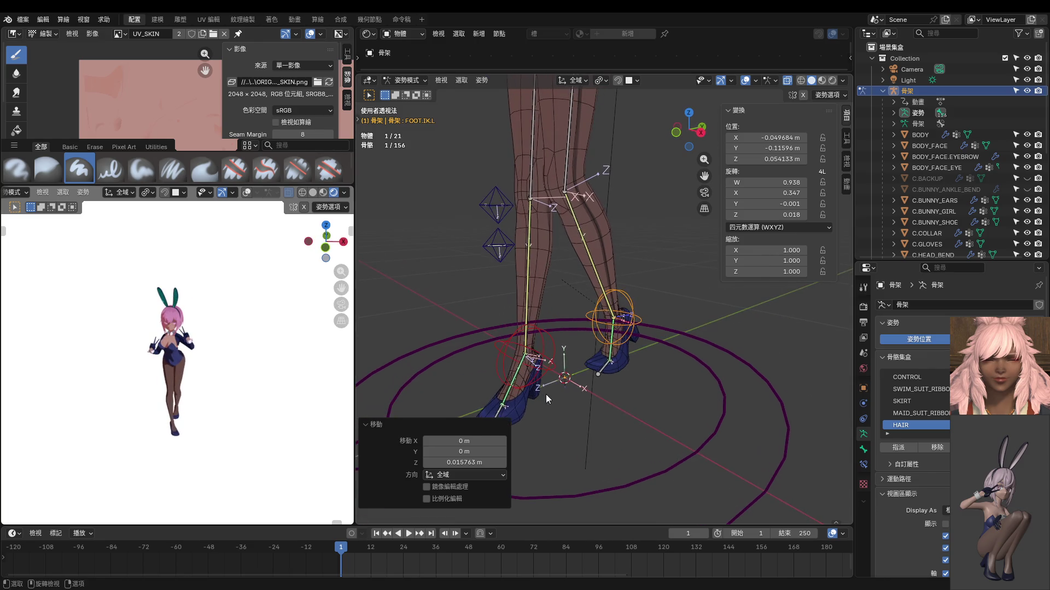
Step: Turn FOOT.IK.R -17.8° around the Z axis
click(539, 361)
key(r)
key(z)
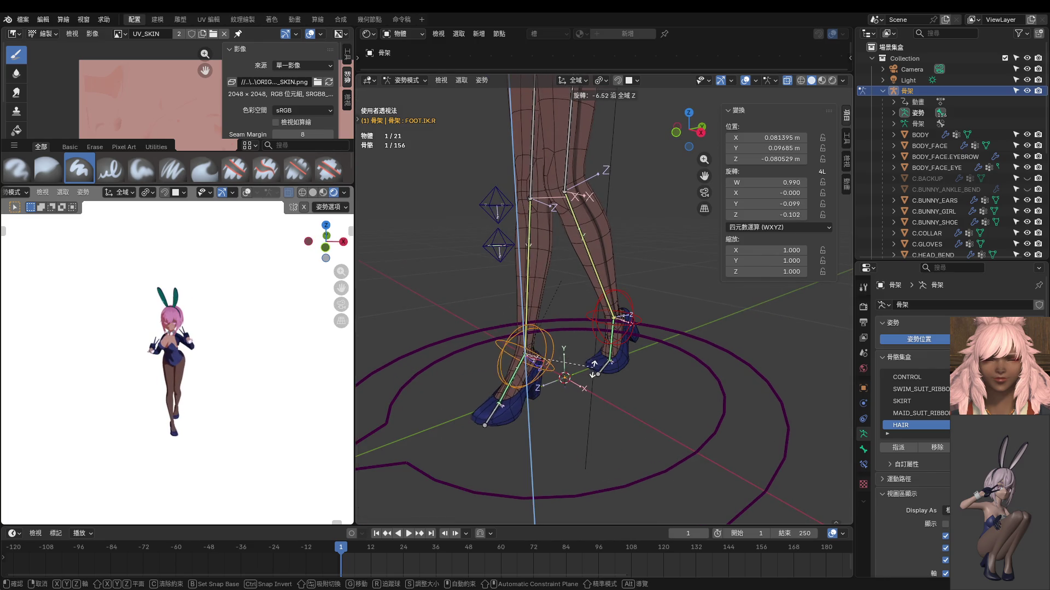
click(582, 386)
mouse_move(238, 386)
middle_down()
mouse_move(90, 375)
mouse_move(286, 367)
mouse_move(253, 376)
middle_up()
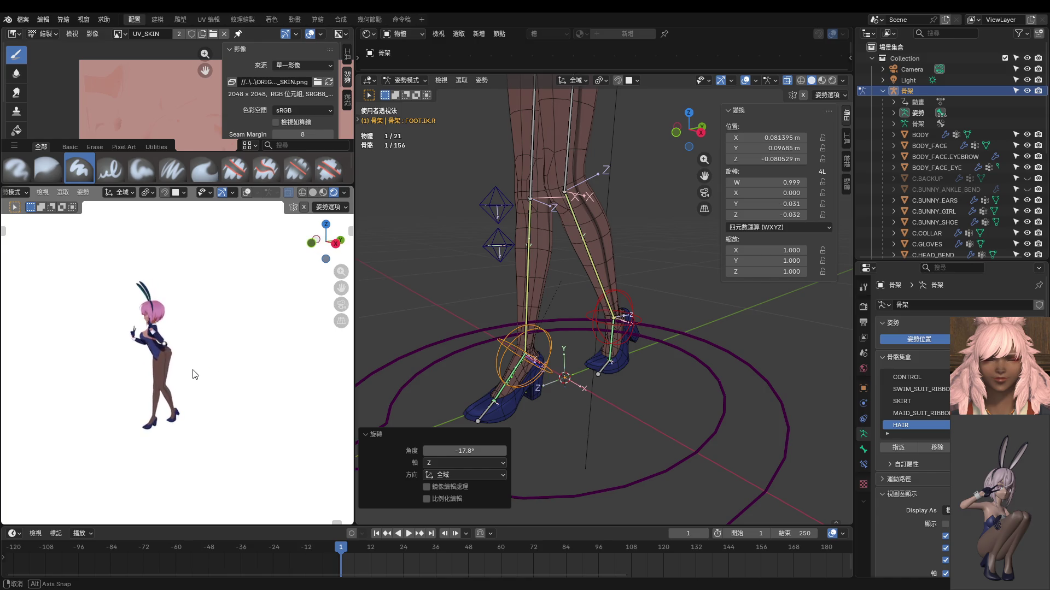
scroll(268, 380, up, 1)
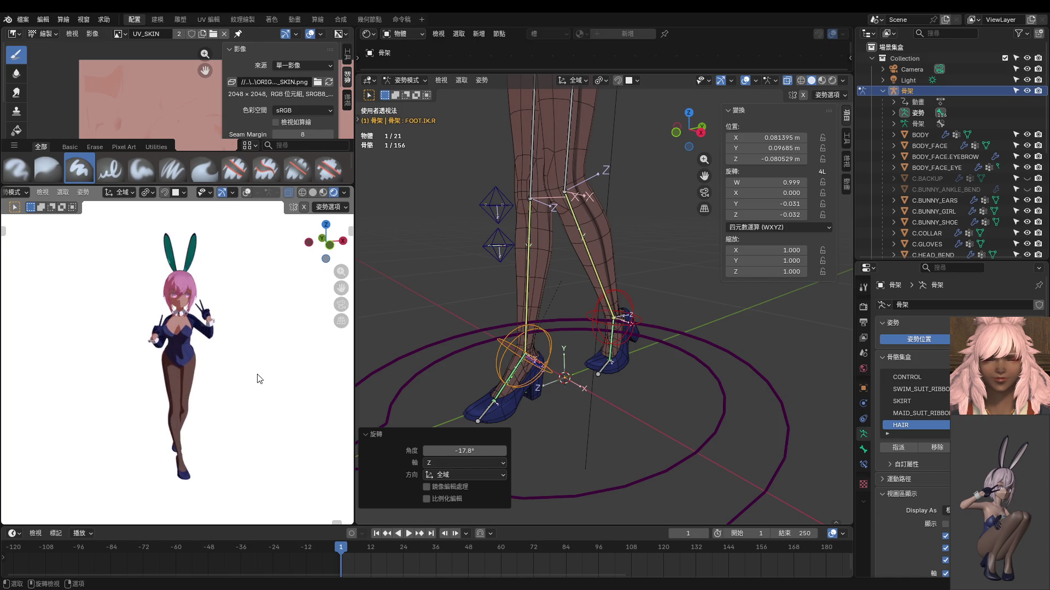
scroll(256, 380, up, 2)
scroll(253, 371, up, 2)
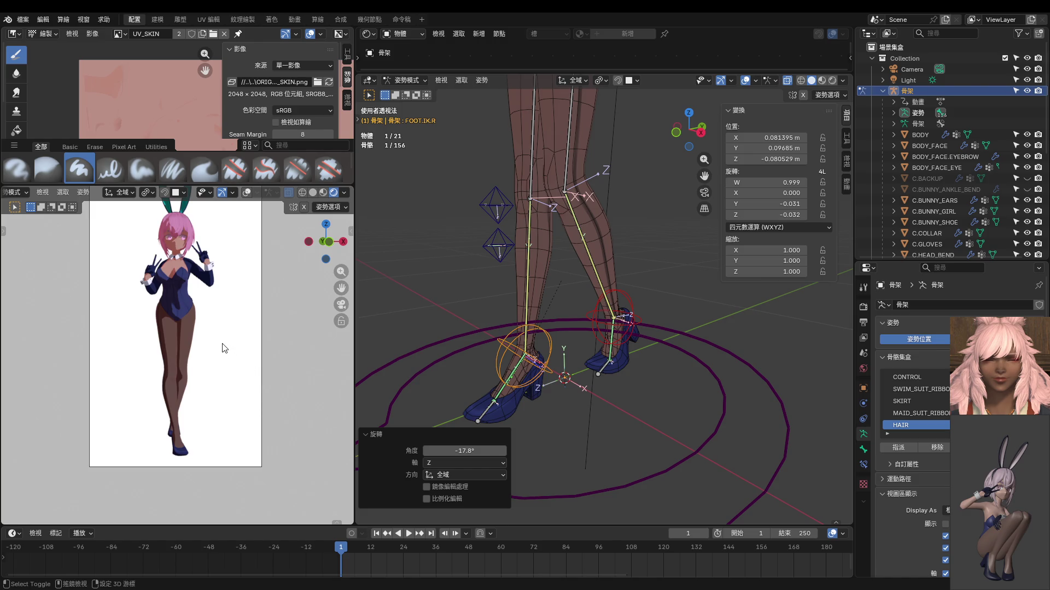
shift+scroll(230, 345, up, 2)
scroll(208, 327, up, 1)
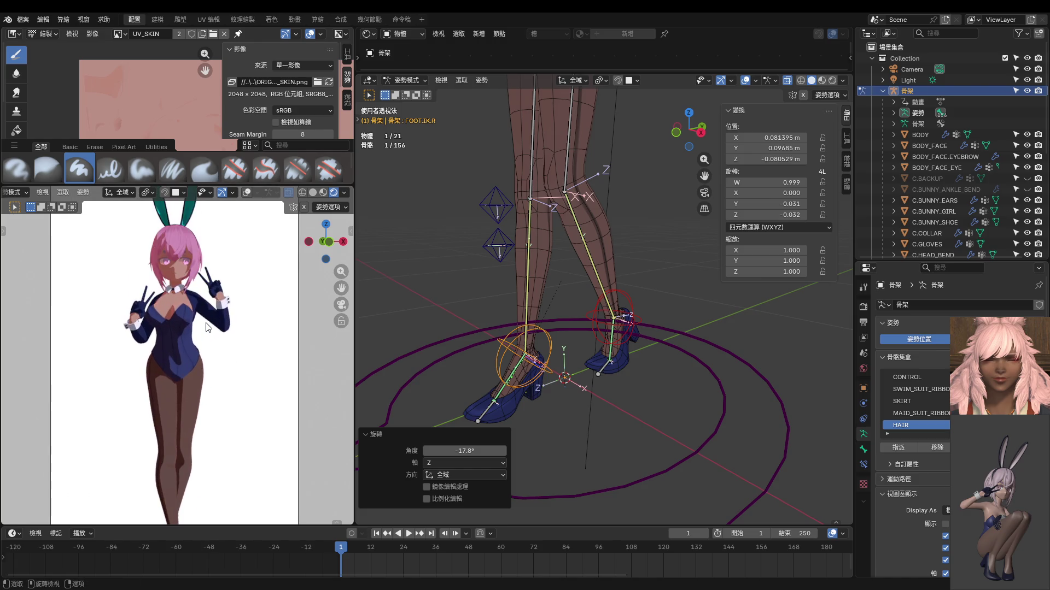
scroll(207, 327, up, 1)
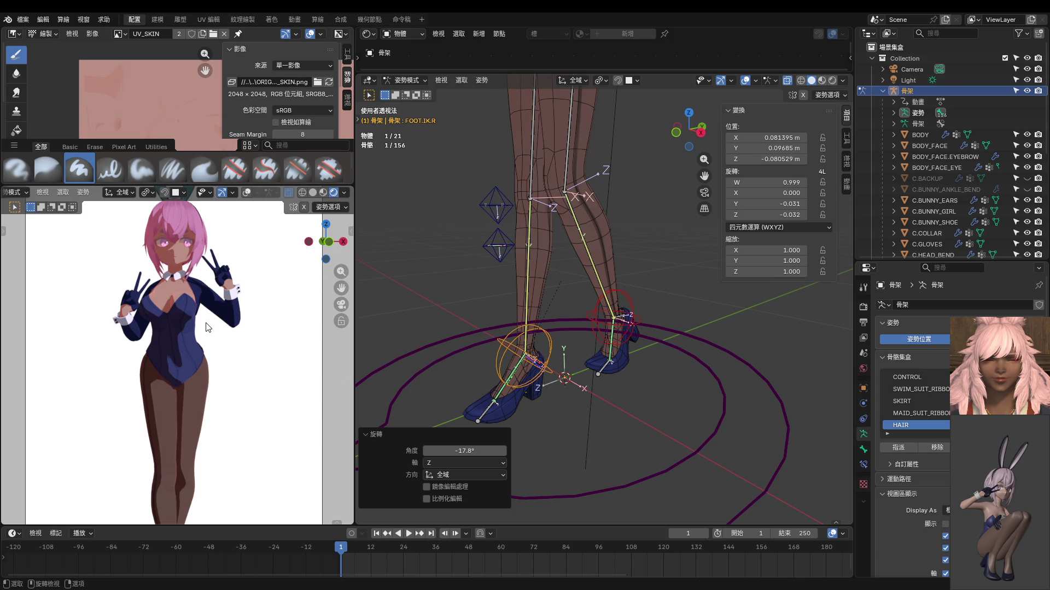
Step: Fit the camera frame in the preview and render the current frame with F12
key(Home)
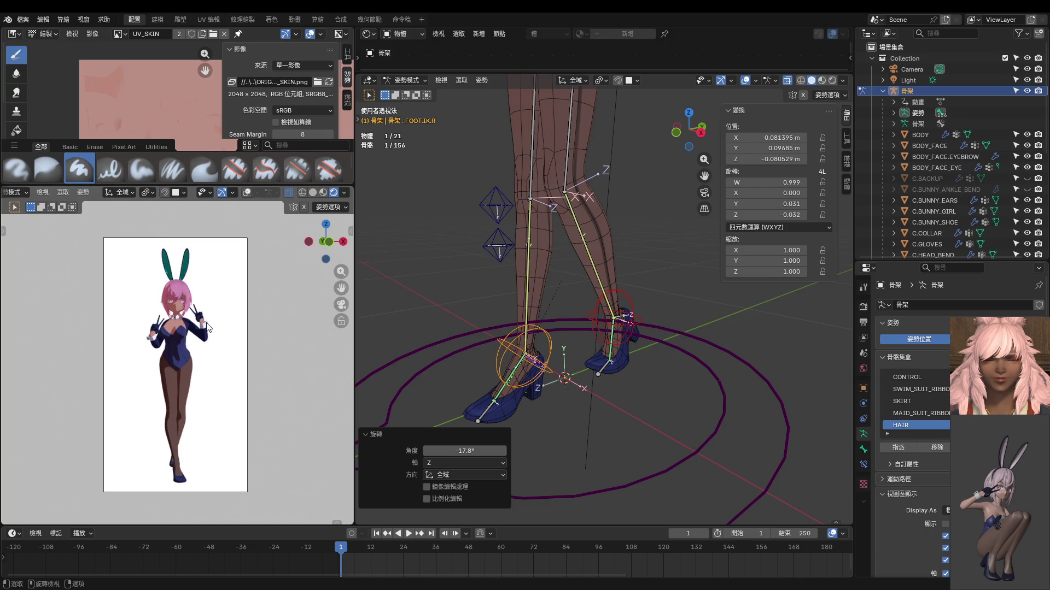
key(F12)
scroll(241, 334, up, 1)
scroll(242, 334, up, 1)
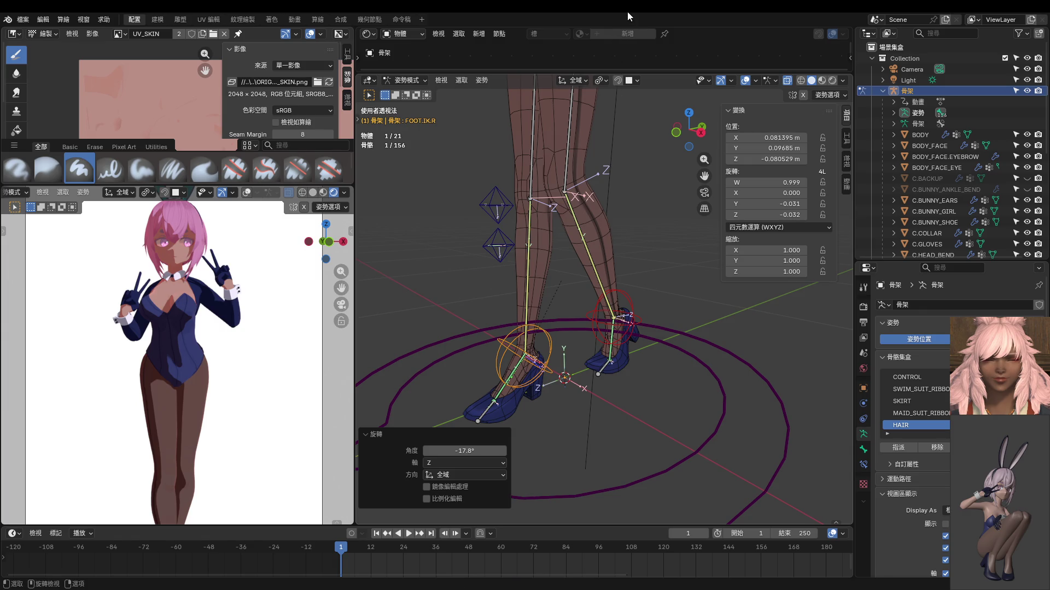
scroll(203, 289, up, 4)
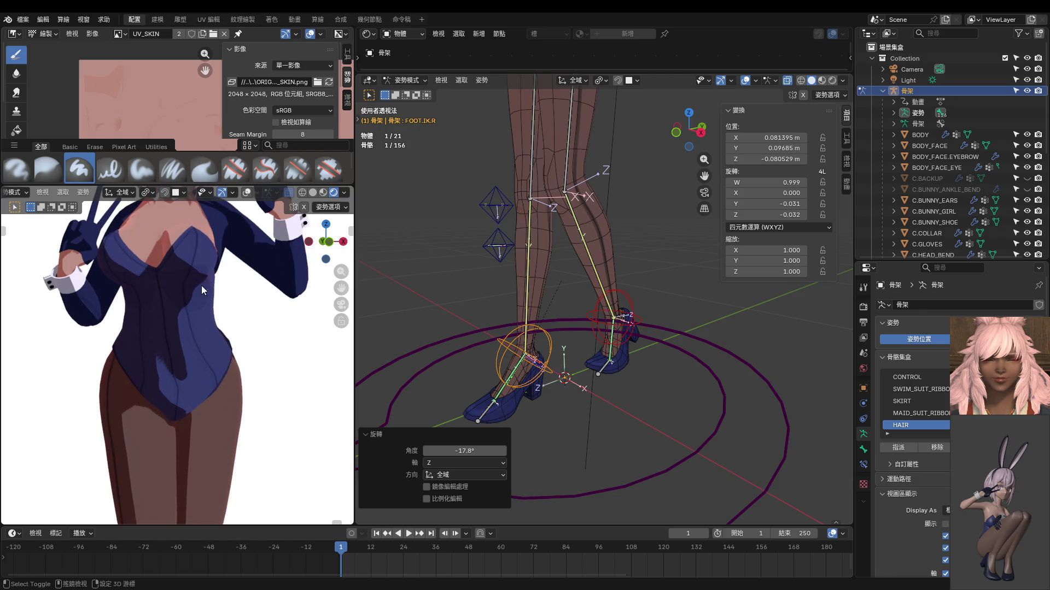
shift+middle_drag(203, 289, 204, 347)
scroll(204, 347, down, 4)
key(Home)
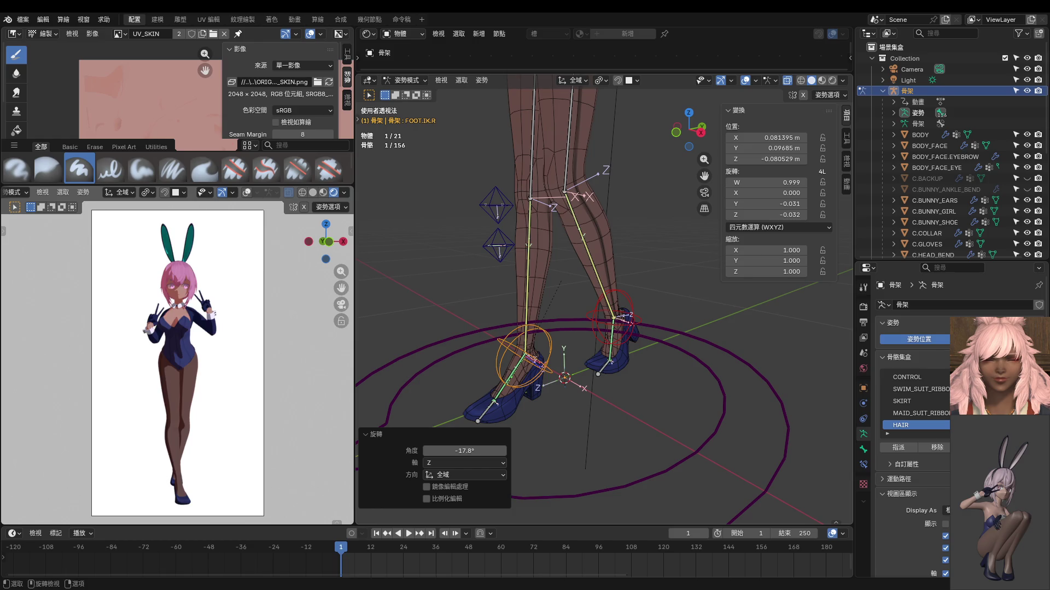
middle_drag(229, 417, 156, 414)
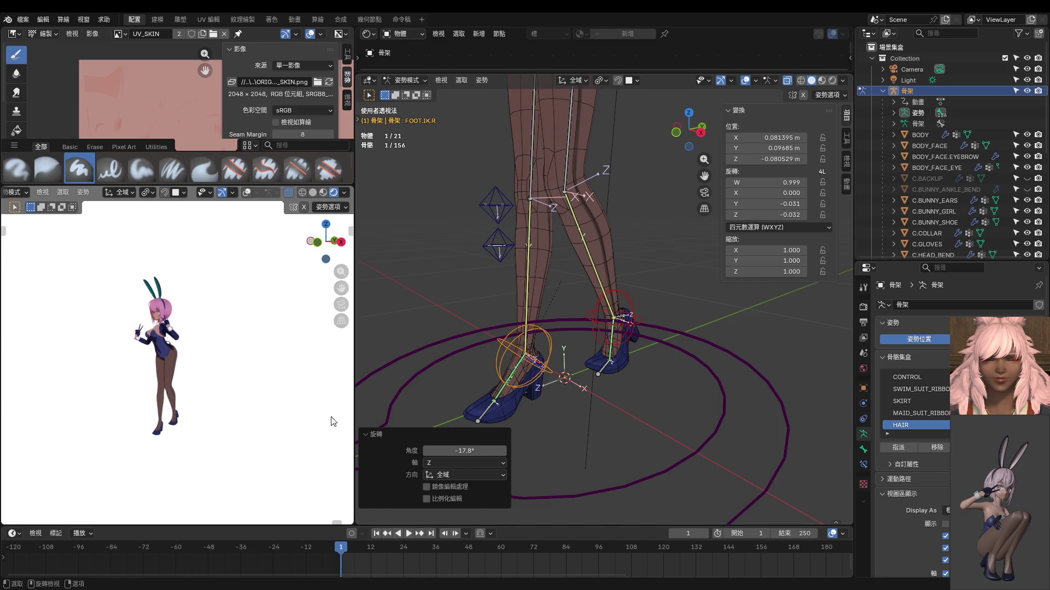
middle_drag(624, 385, 576, 393)
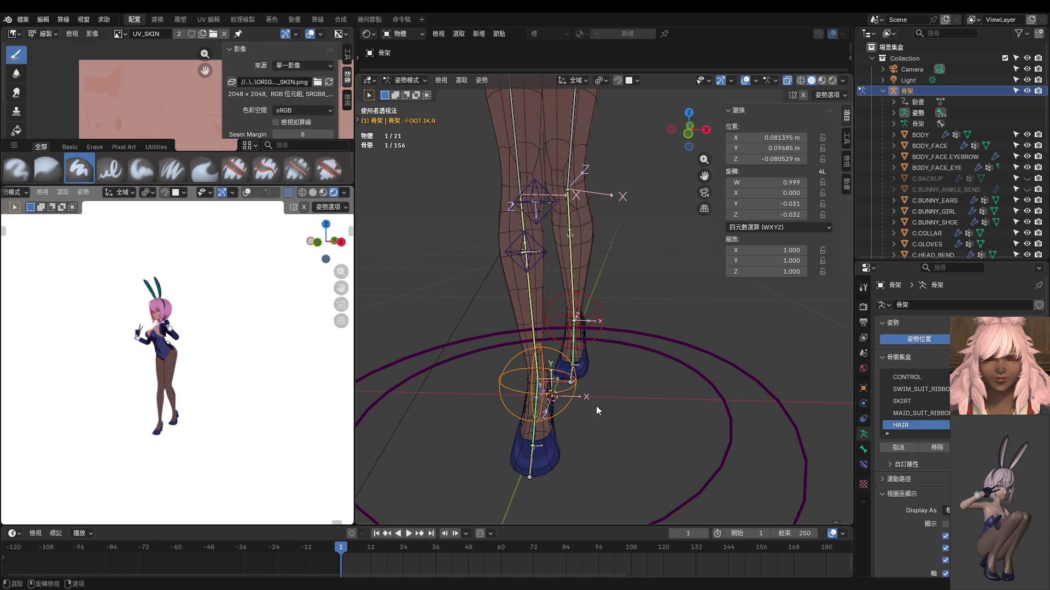
Step: From front view, rotate FOOT.IK.R freely and then about Z to a new angle
key(KP_1)
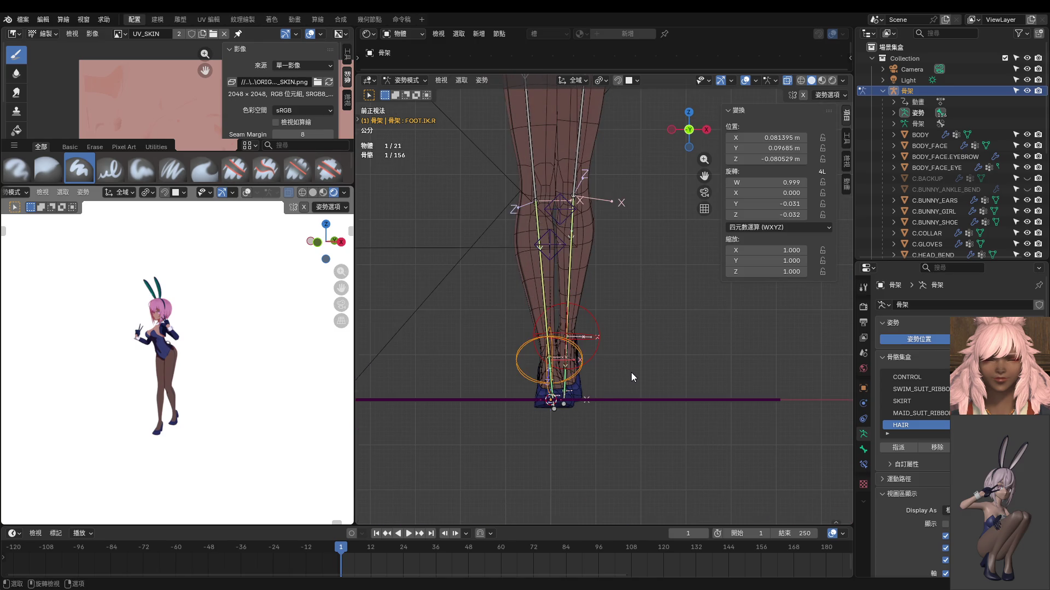
key(r)
click(635, 376)
key(r)
key(z)
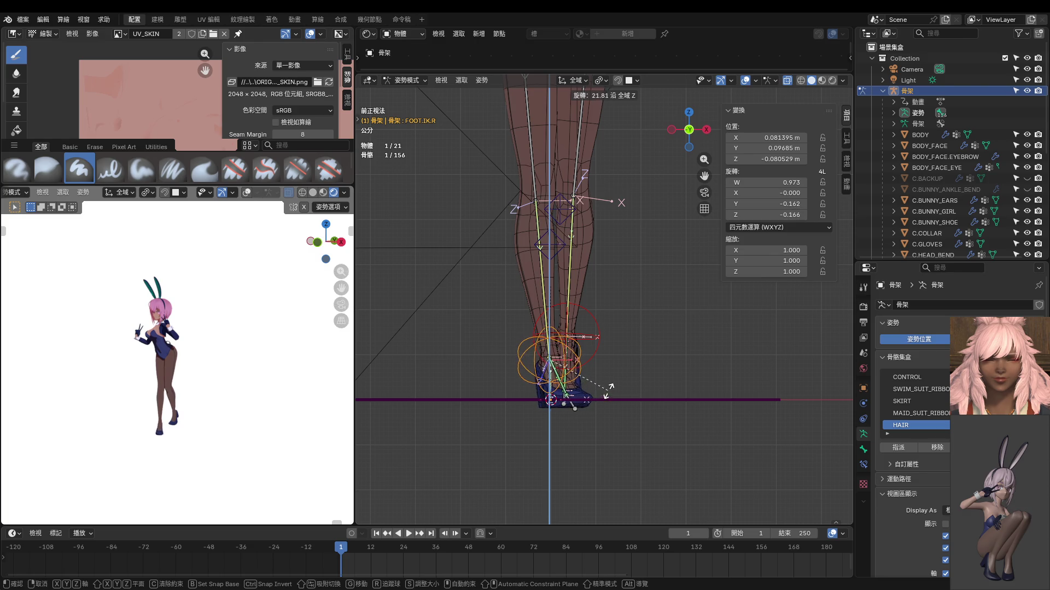
click(608, 370)
Step: Shift KNEE.IK.R and nudge FOOT.IK.R about 1 cm sideways along X
click(559, 222)
key(g)
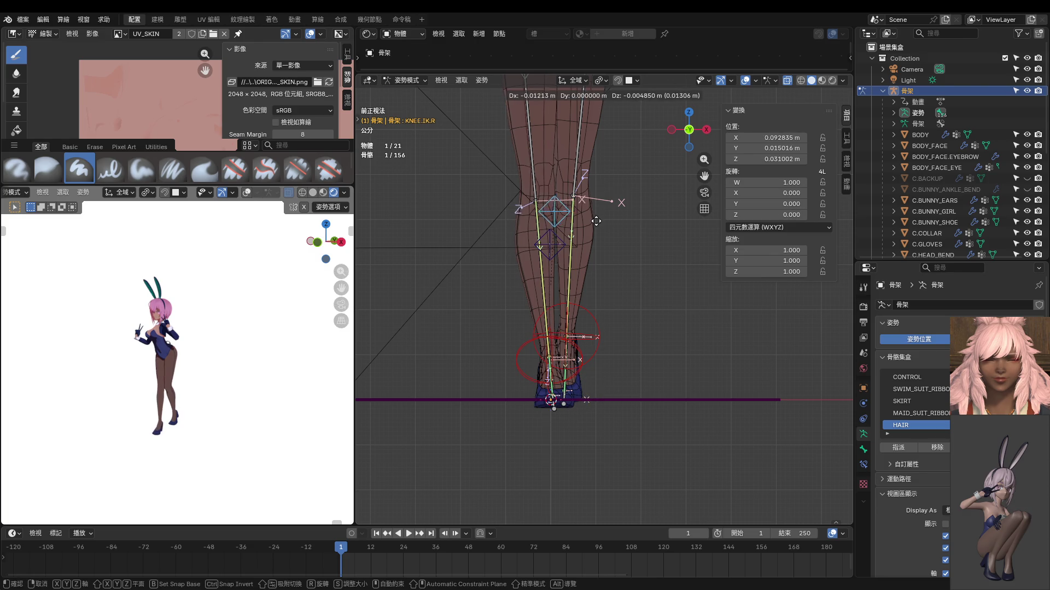
click(589, 223)
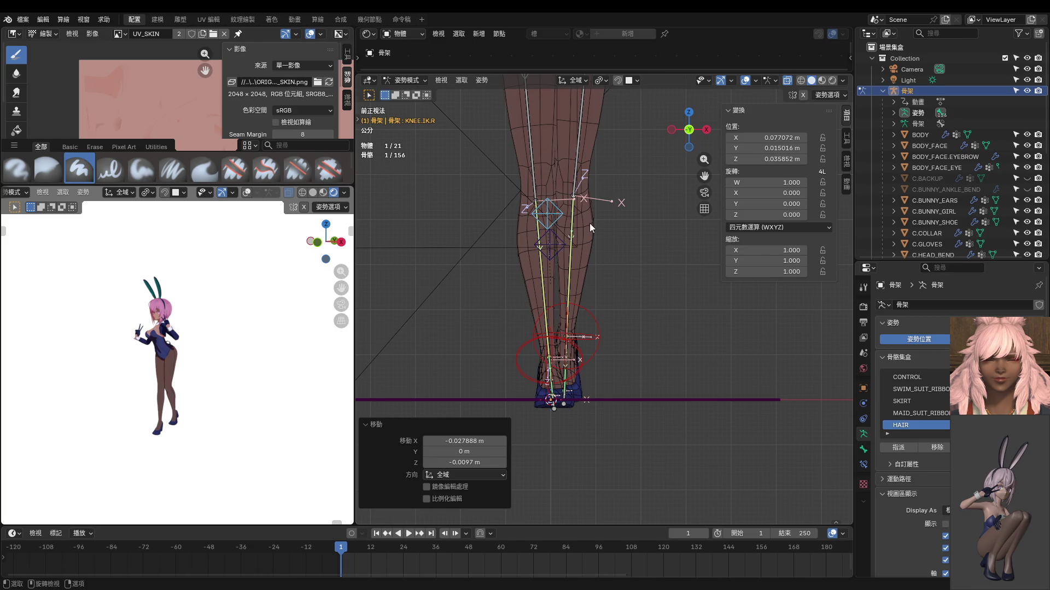
click(550, 361)
key(g)
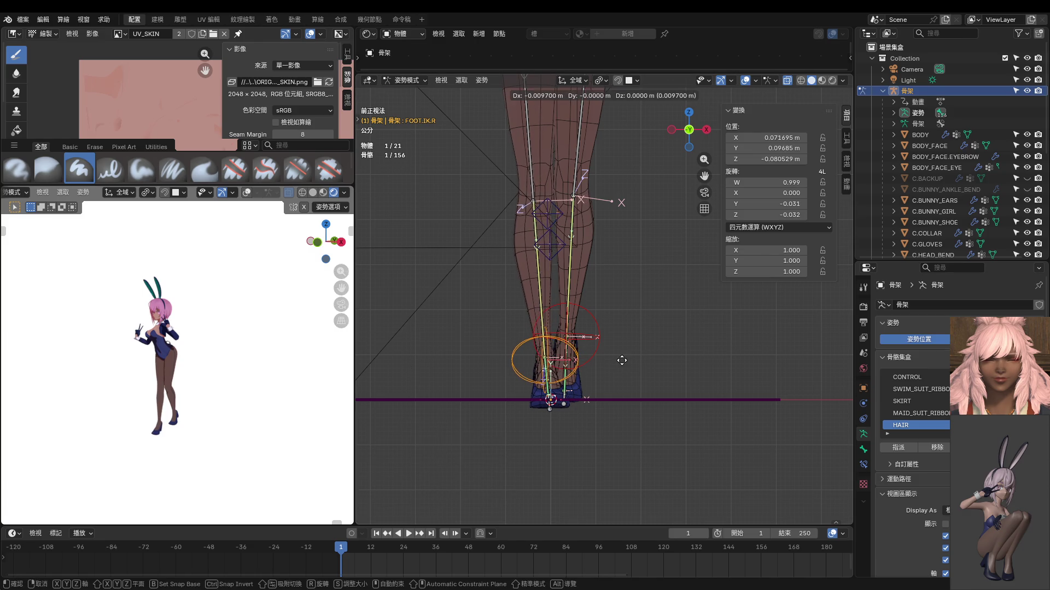
click(619, 363)
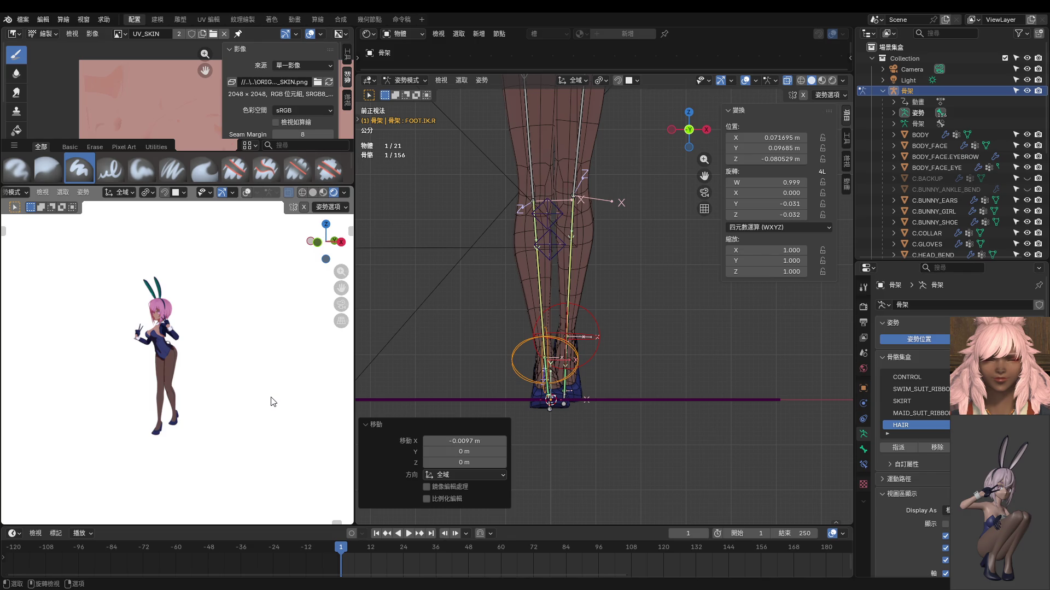
Step: Look through the camera in the preview and render the frame again
key(KP_0)
scroll(270, 397, up, 3)
scroll(259, 358, up, 2)
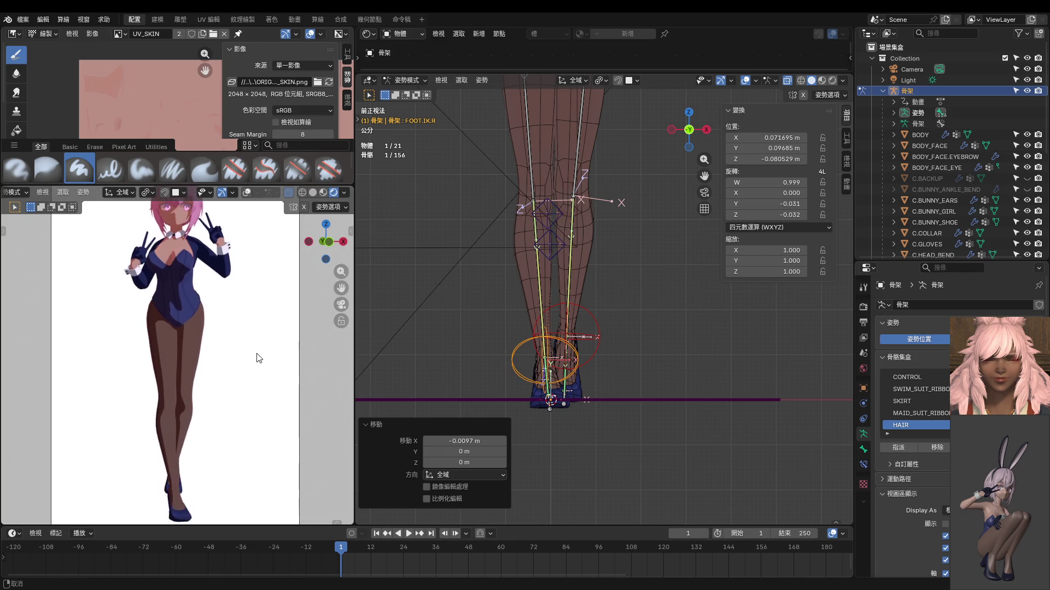
scroll(259, 358, up, 1)
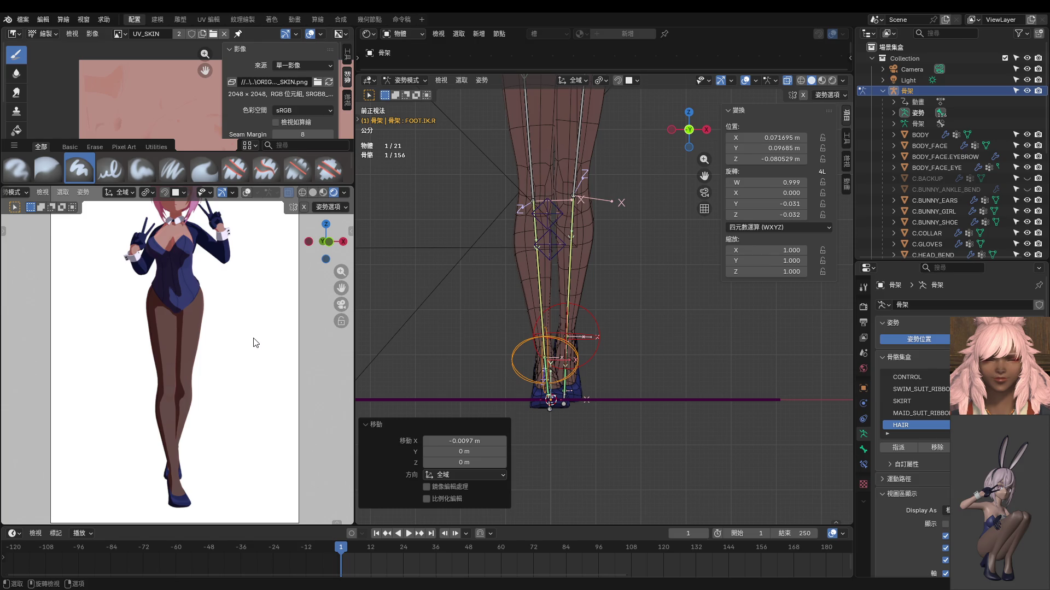
key(F12)
scroll(182, 268, up, 2)
scroll(214, 347, up, 3)
scroll(210, 387, up, 3)
scroll(235, 372, up, 1)
Step: Leave pose mode and make the C.MINI_SHIRT mesh the active object
click(561, 266)
scroll(561, 267, down, 5)
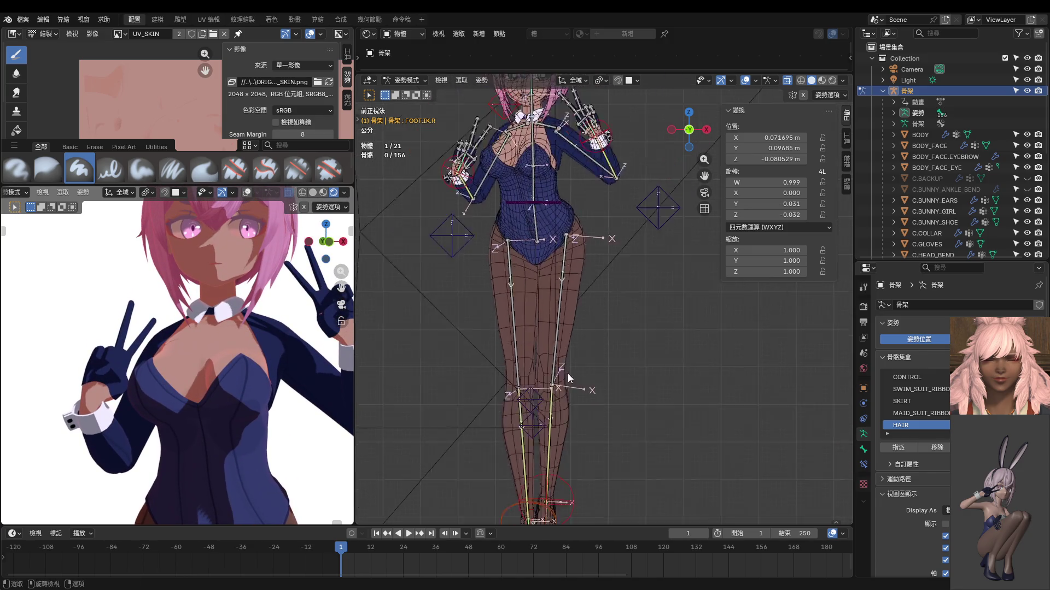
scroll(564, 381, up, 5)
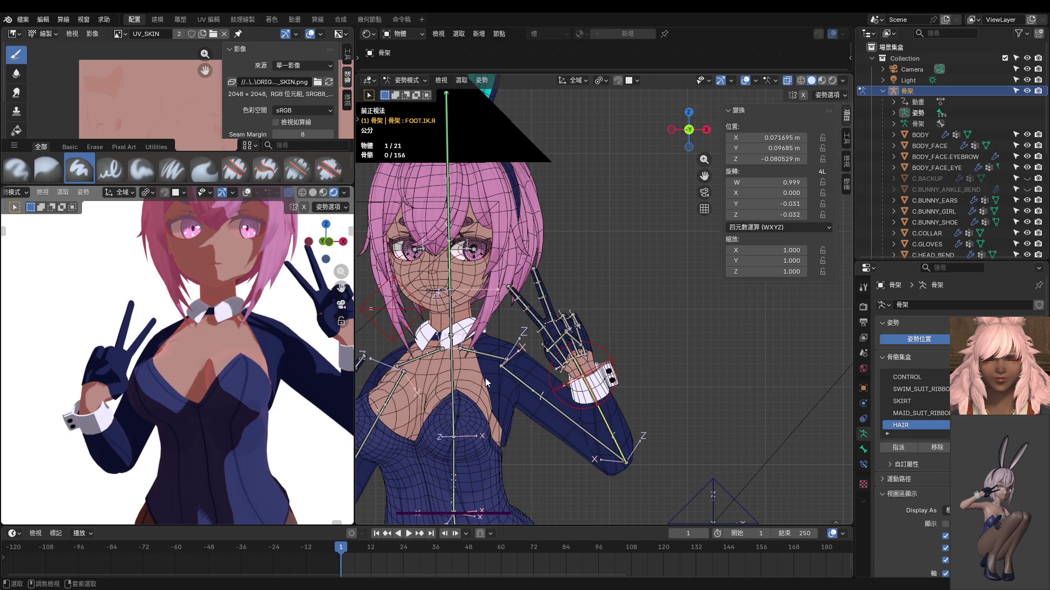
key(ctrl+Tab)
middle_drag(500, 379, 394, 383)
click(536, 404)
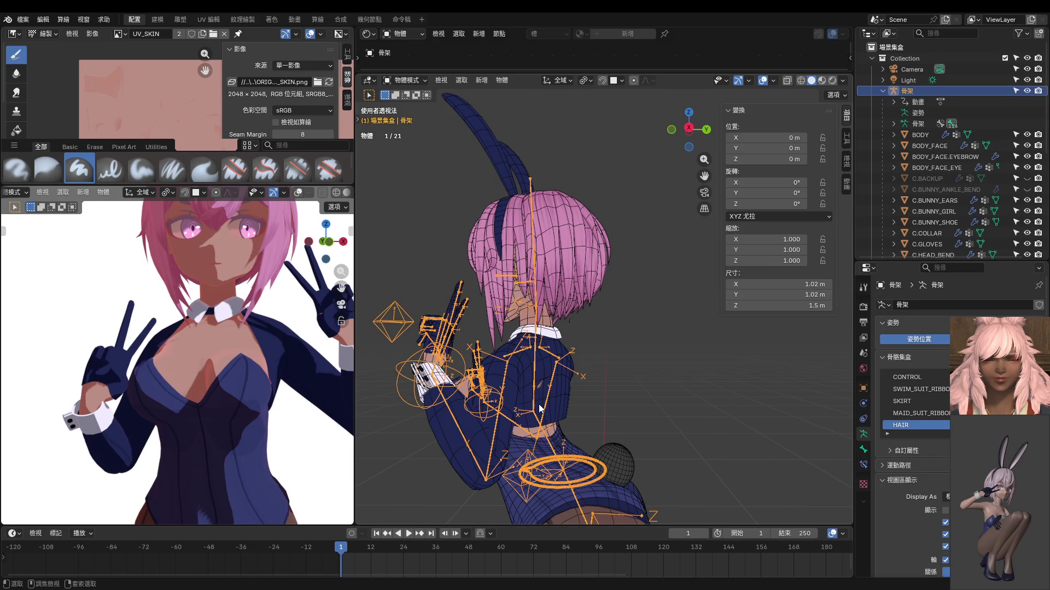
key(ctrl+Tab)
key(ctrl+Tab)
click(560, 401)
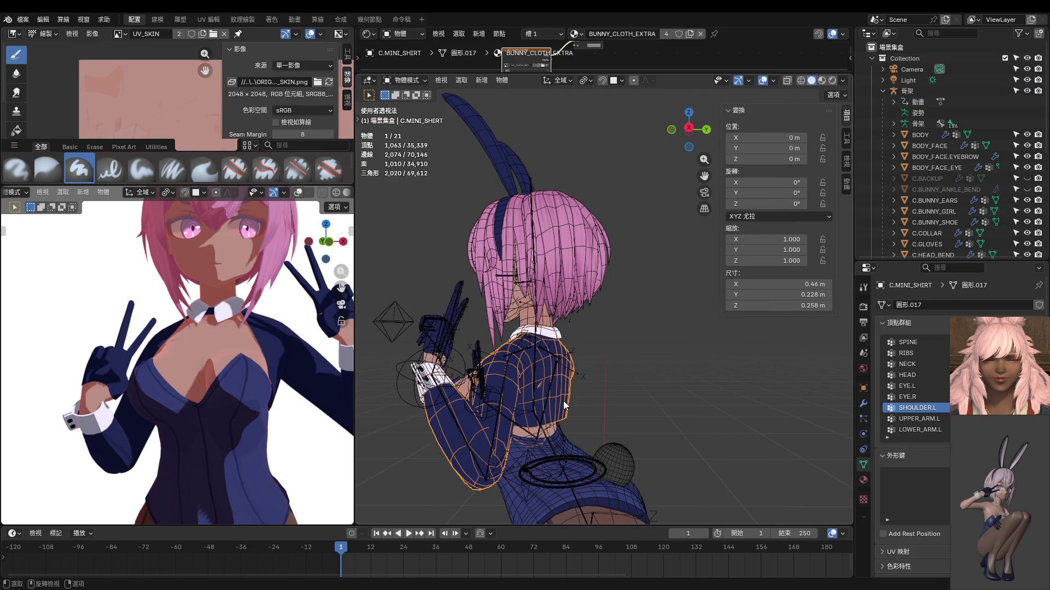
Step: Hide the armature, edit the shirt mesh and push back-shoulder vertices outward 0.00379 m with Shrink/Fatten
click(1038, 90)
scroll(624, 337, up, 4)
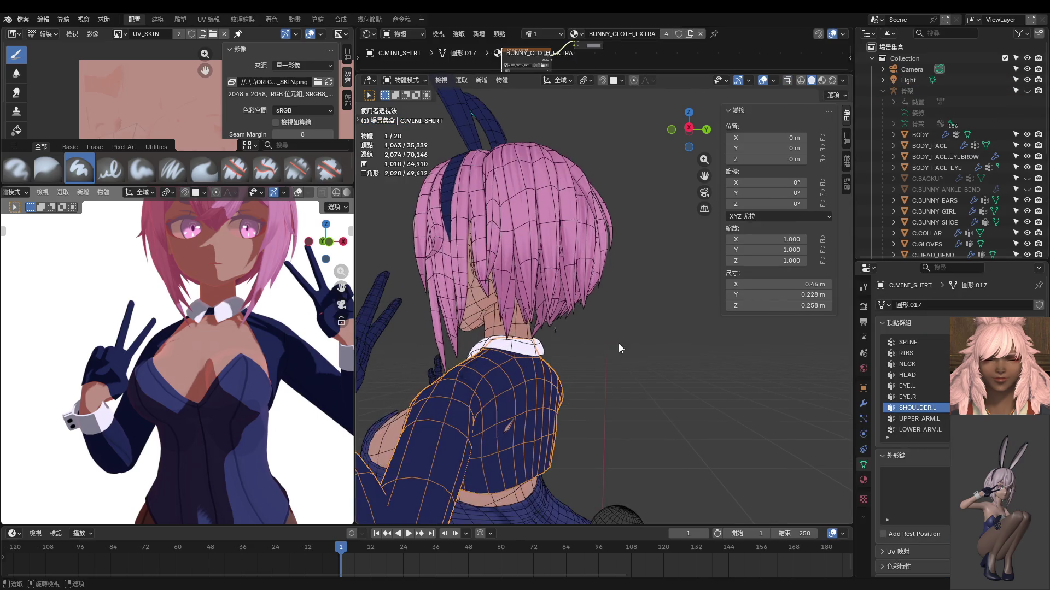
scroll(532, 342, up, 2)
key(Tab)
middle_drag(557, 369, 595, 341)
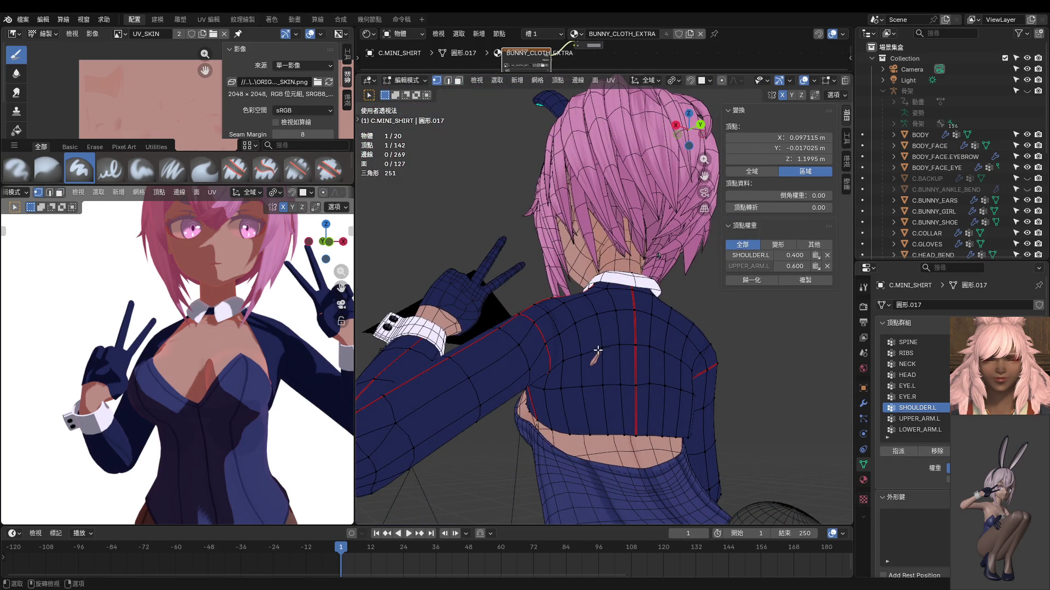
click(599, 353)
key(alt+s)
click(621, 351)
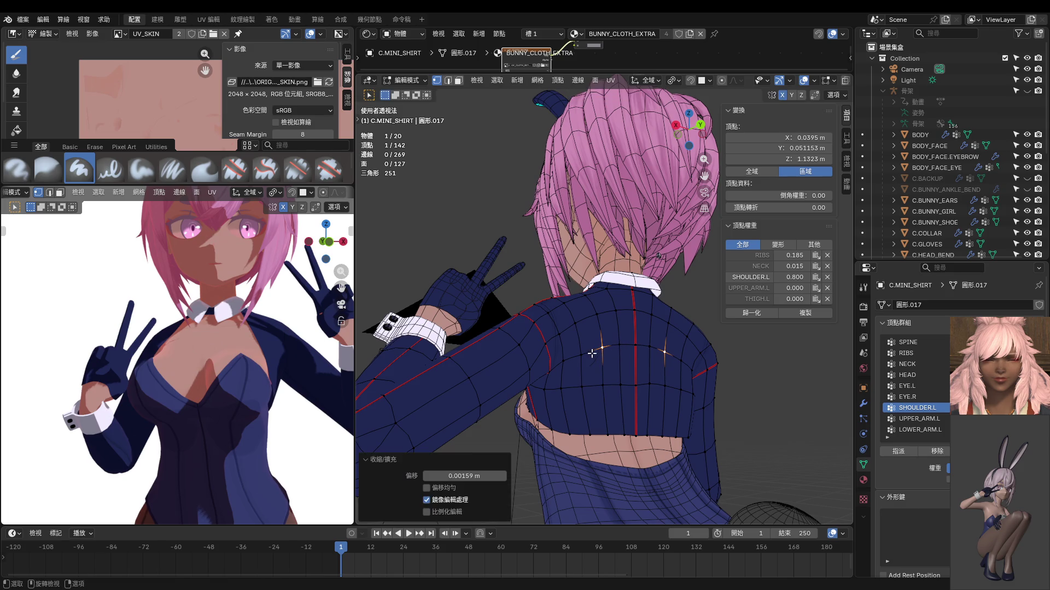
key(alt+s)
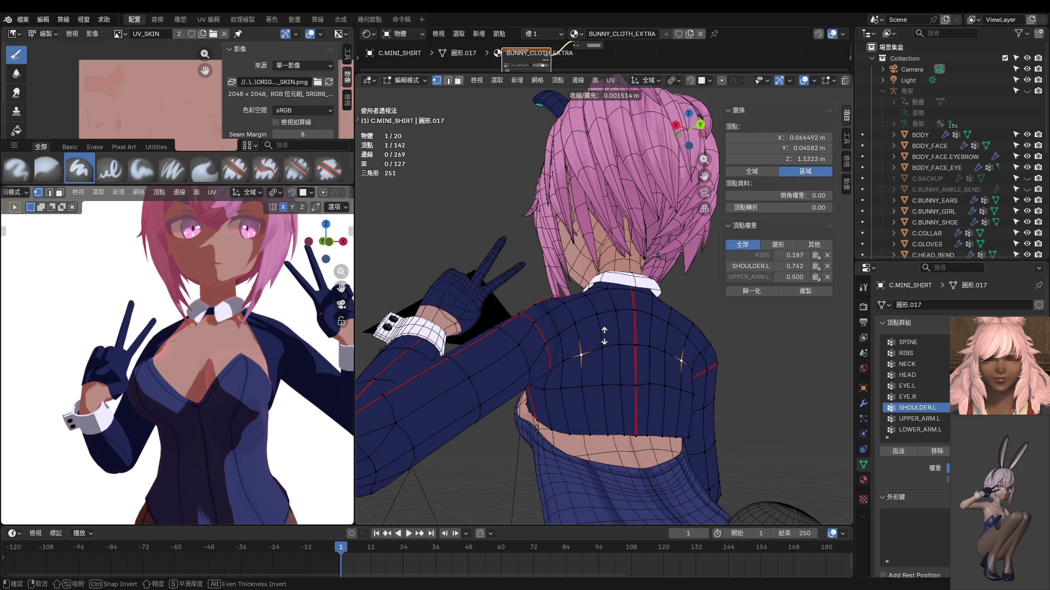
click(605, 332)
mouse_move(278, 379)
middle_down()
mouse_move(128, 352)
mouse_move(164, 356)
mouse_move(269, 320)
mouse_move(189, 361)
mouse_move(40, 358)
mouse_move(303, 416)
mouse_move(218, 378)
middle_up()
scroll(129, 352, up, 8)
scroll(163, 355, down, 5)
scroll(304, 423, down, 4)
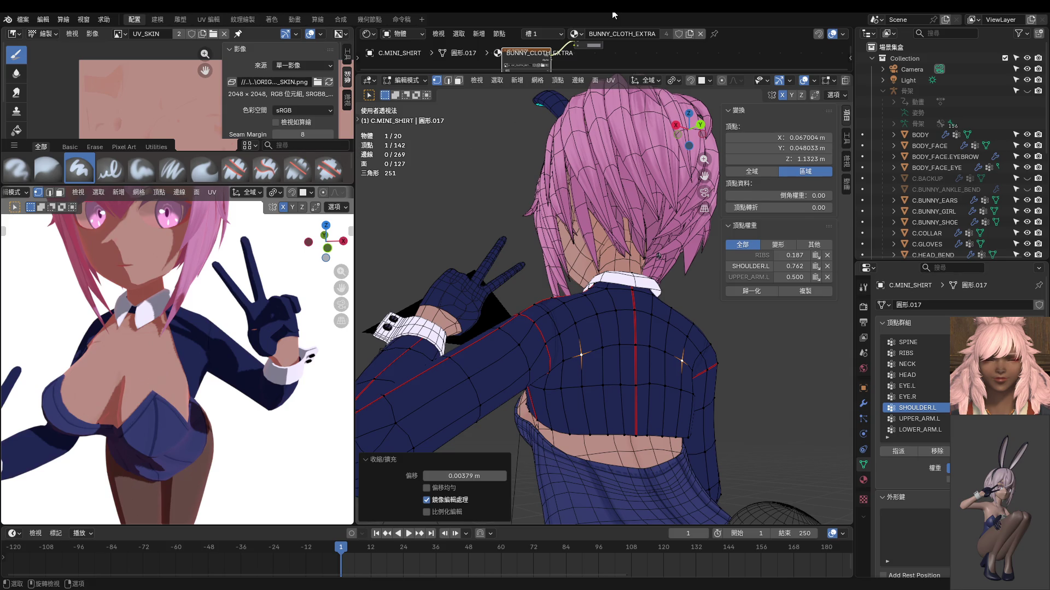
middle_drag(203, 359, 246, 344)
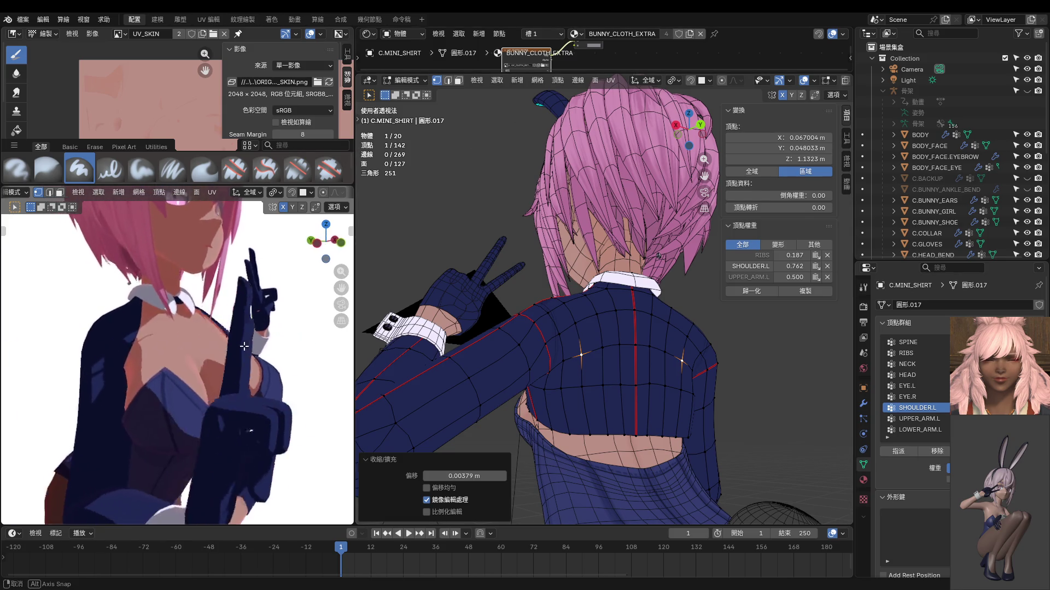
mouse_move(492, 352)
middle_down()
mouse_move(544, 356)
mouse_move(481, 337)
mouse_move(629, 339)
mouse_move(672, 361)
mouse_move(639, 379)
mouse_move(604, 375)
mouse_move(574, 328)
middle_up()
scroll(525, 345, up, 4)
scroll(509, 344, up, 3)
scroll(648, 349, down, 2)
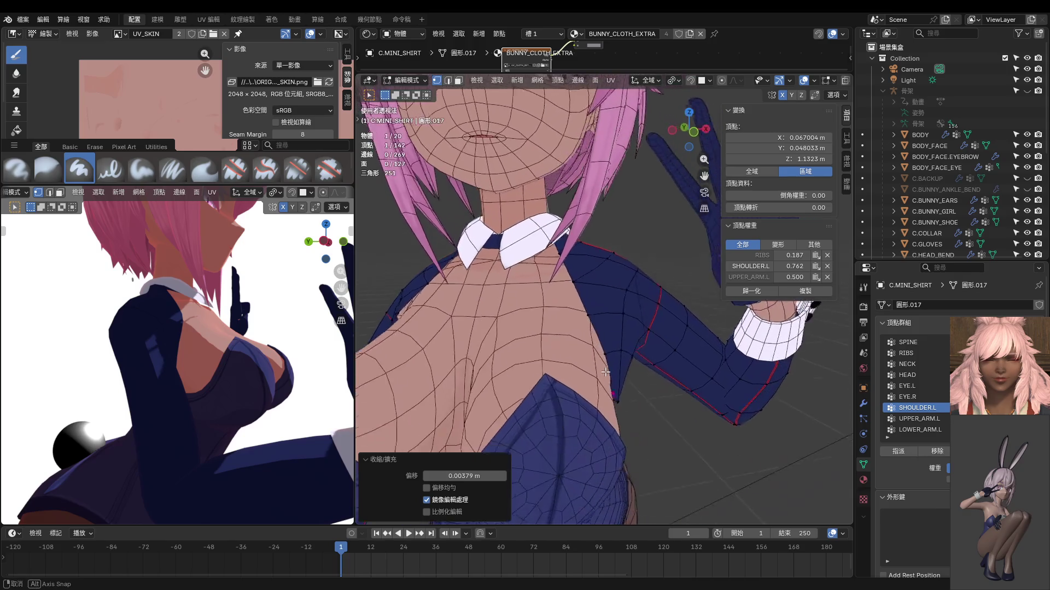
Step: Select two shoulder vertices and try UPPER_ARM.L weights of 0.1 and 0.2
click(574, 307)
shift+click(587, 311)
mouse_move(793, 312)
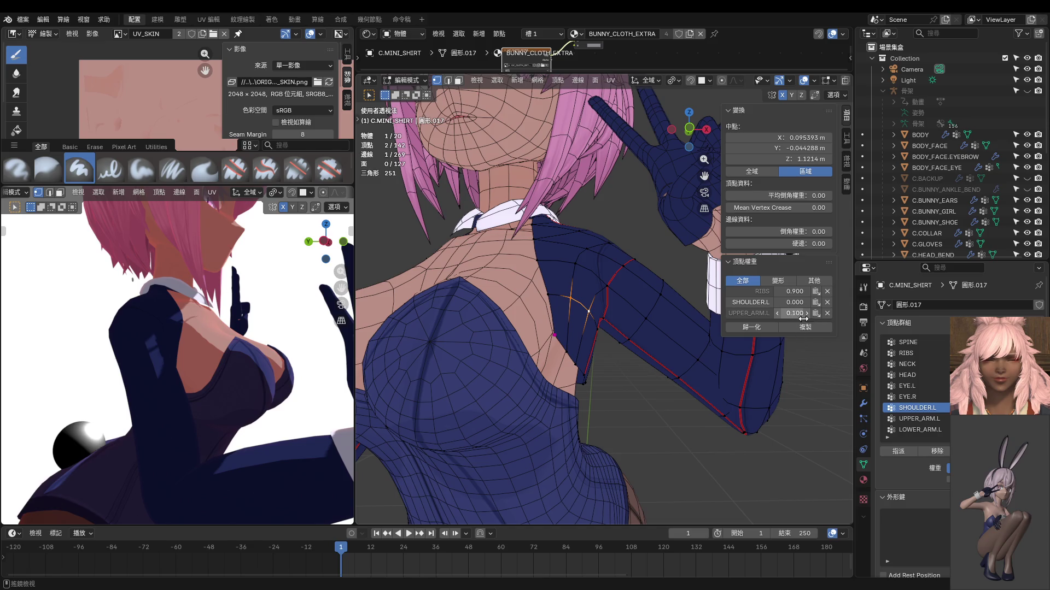
drag(794, 312, 804, 313)
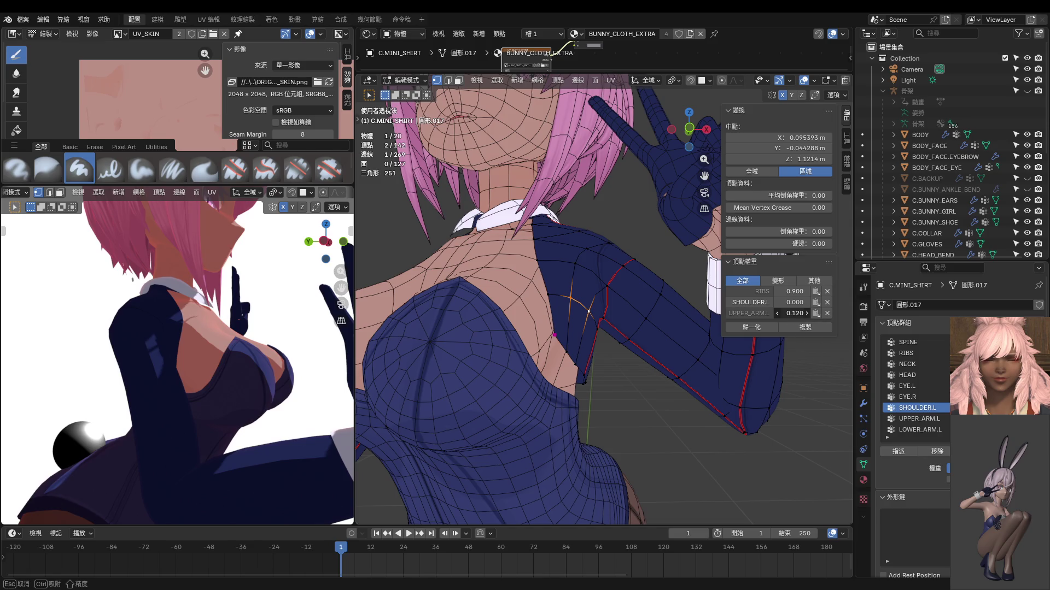
double_click(788, 313)
text(.22)
key(Return)
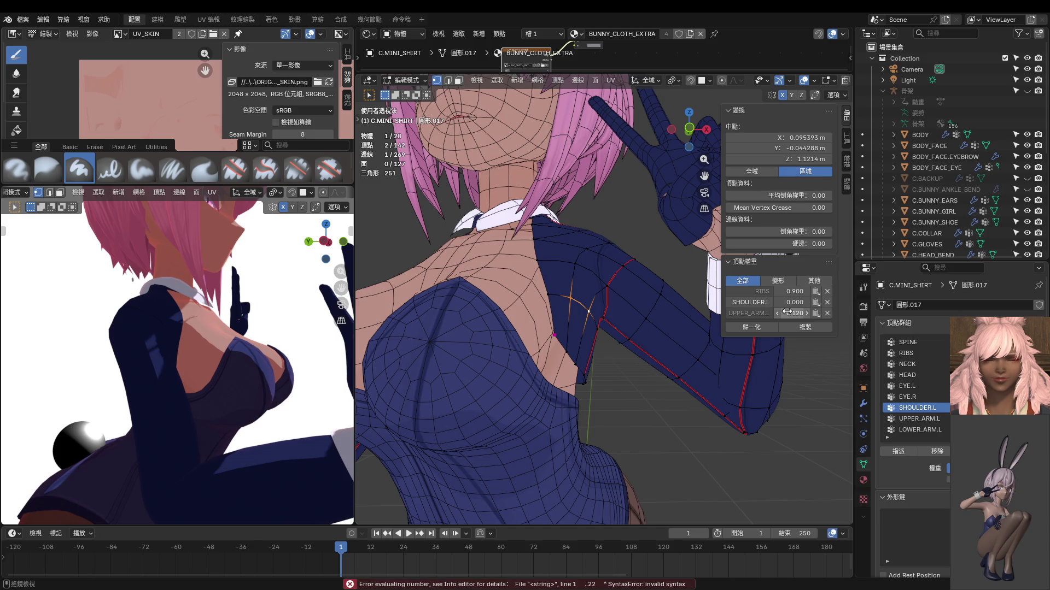
double_click(787, 312)
text(..22)
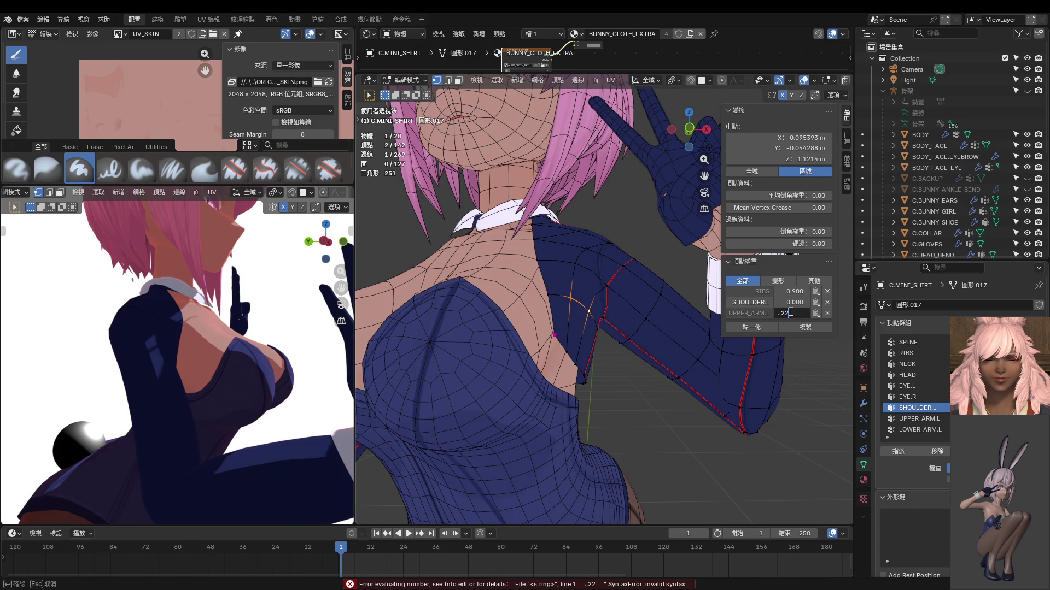
key(Return)
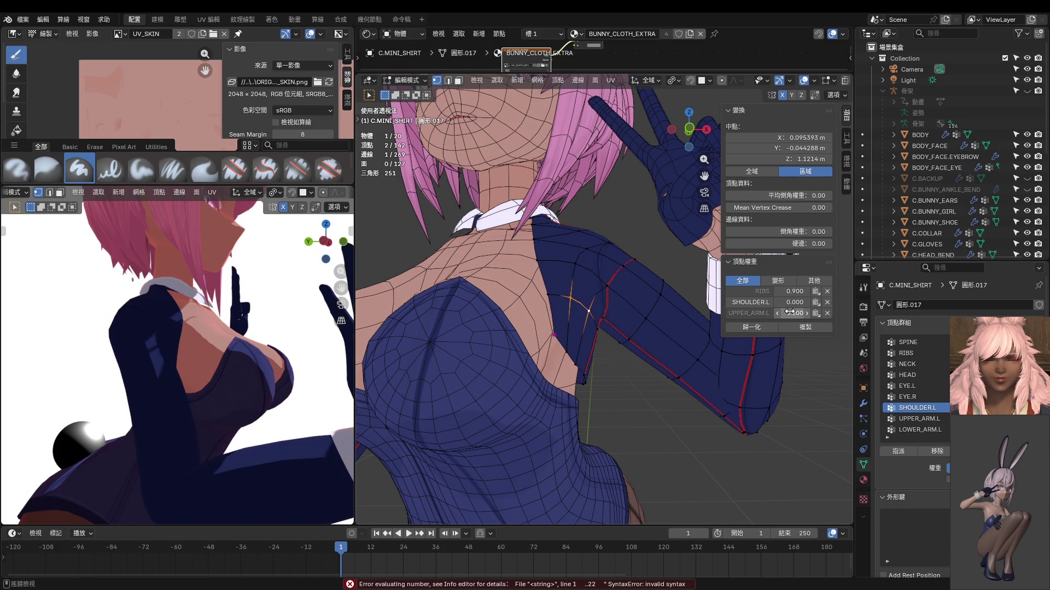
Step: Set the UPPER_ARM.L weight to 0.000, leaving RIBS at 0.900, and check the shoulder
mouse_move(575, 303)
middle_down()
mouse_move(704, 356)
mouse_move(695, 348)
middle_up()
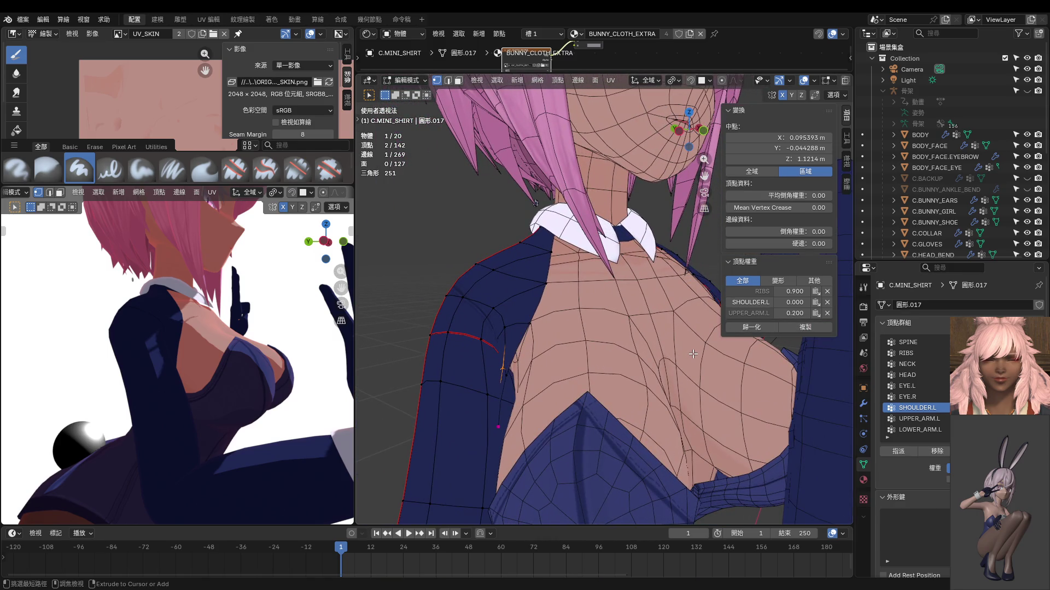
drag(795, 314, 763, 313)
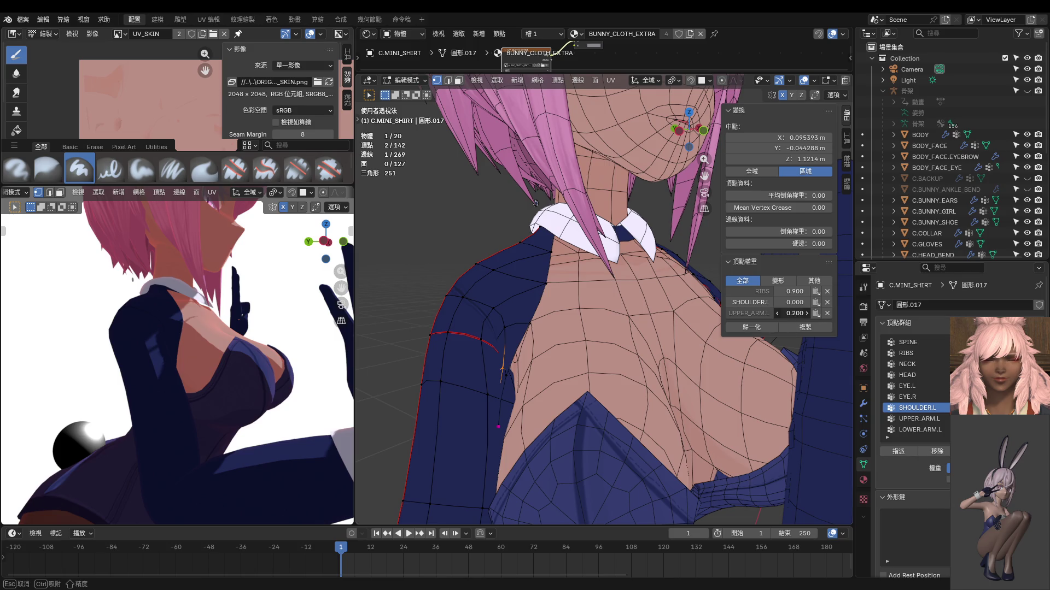
middle_drag(615, 329, 713, 319)
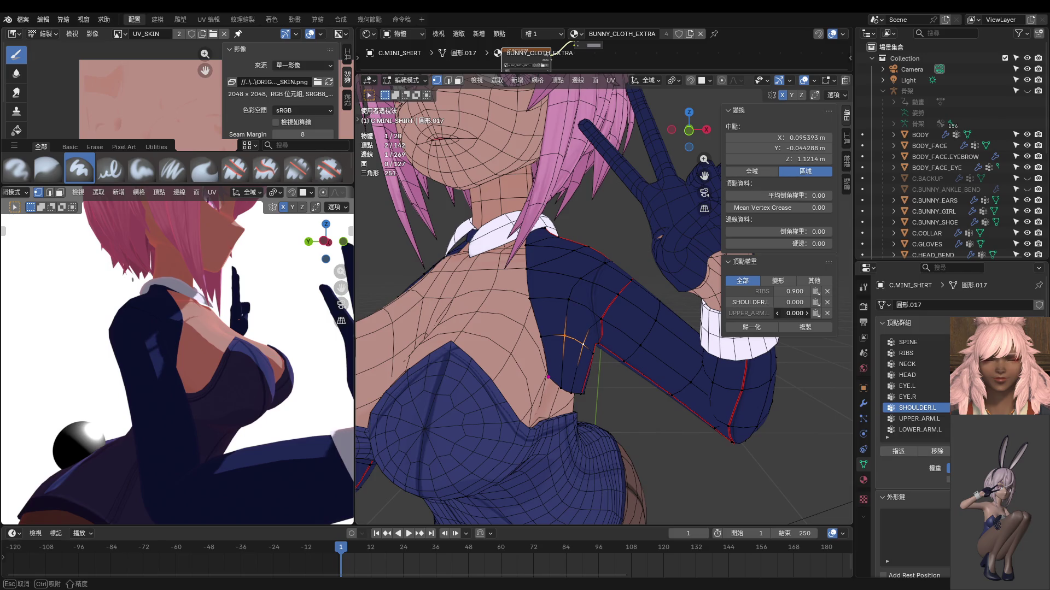
mouse_move(640, 328)
middle_down()
mouse_move(704, 330)
mouse_move(658, 345)
mouse_move(667, 346)
middle_up()
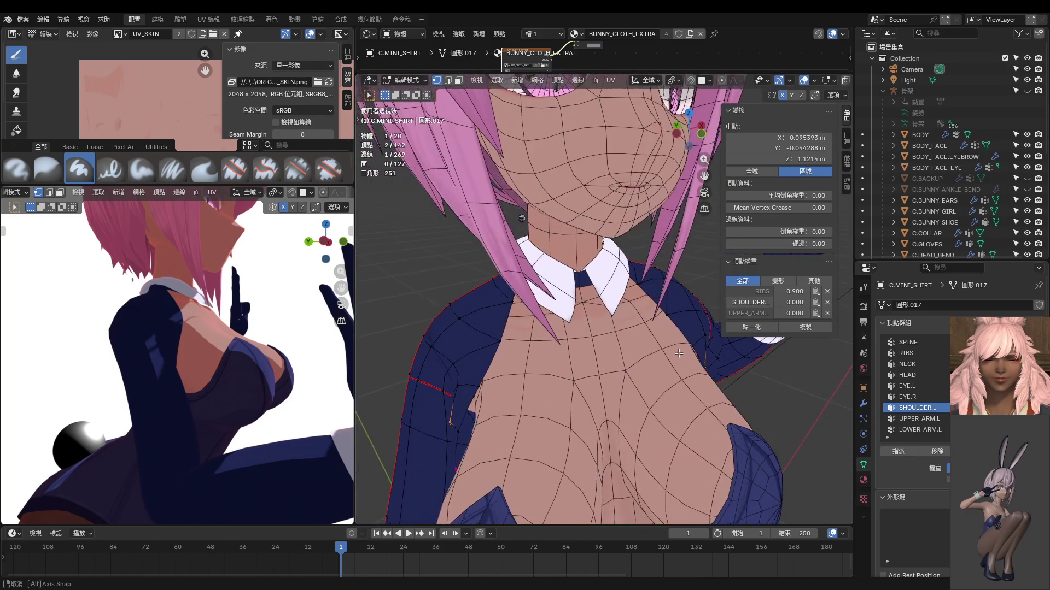
mouse_move(318, 305)
middle_down()
mouse_move(183, 322)
mouse_move(185, 344)
mouse_move(172, 355)
middle_up()
scroll(185, 349, down, 4)
scroll(169, 356, up, 8)
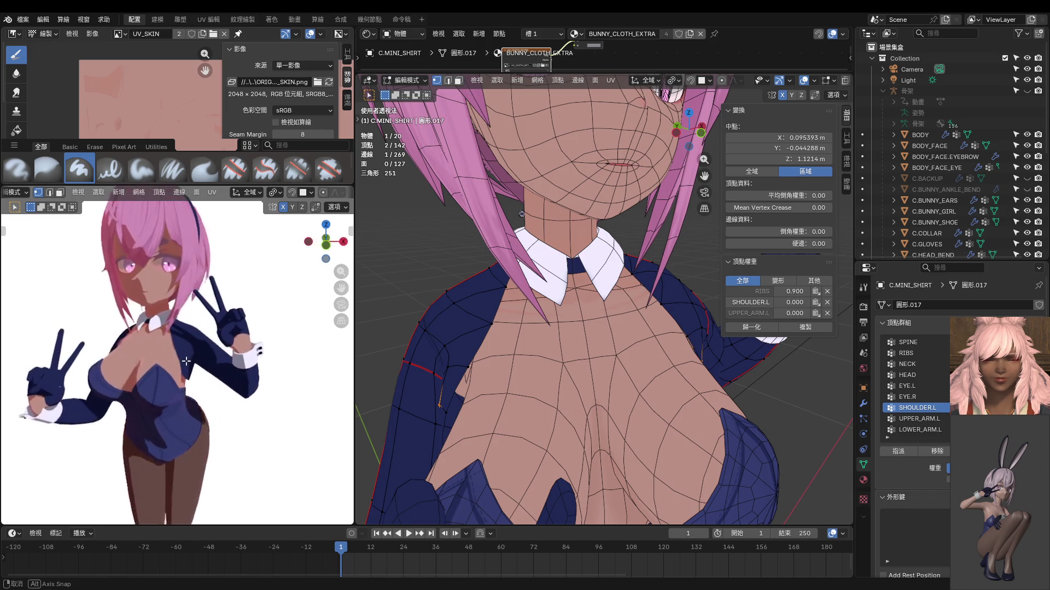
scroll(165, 355, up, 4)
mouse_move(165, 354)
middle_down()
mouse_move(308, 342)
mouse_move(215, 357)
mouse_move(286, 316)
middle_up()
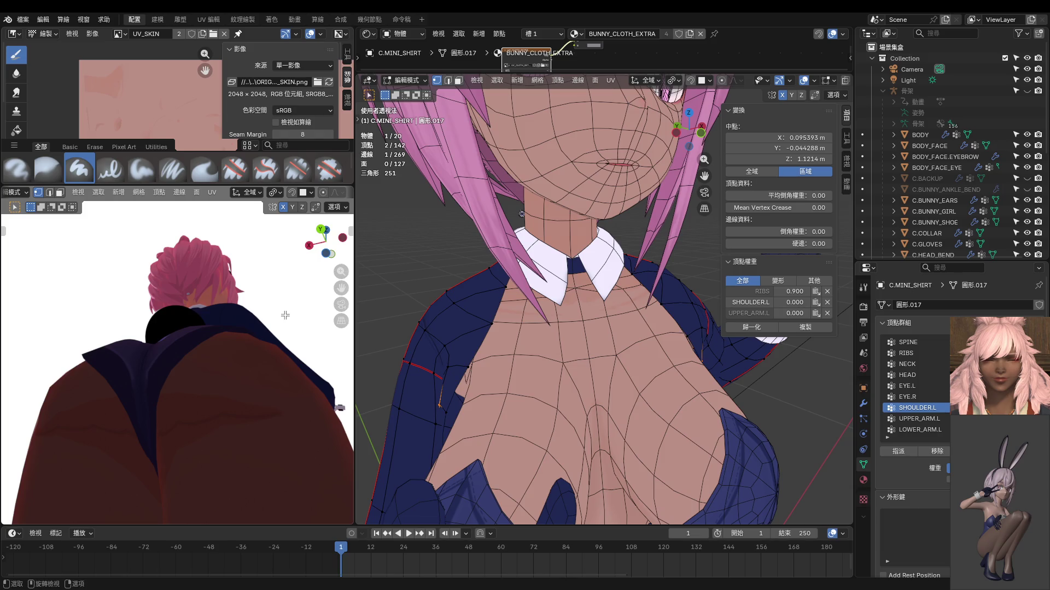
scroll(286, 315, down, 3)
scroll(255, 336, up, 4)
middle_drag(233, 349, 229, 330)
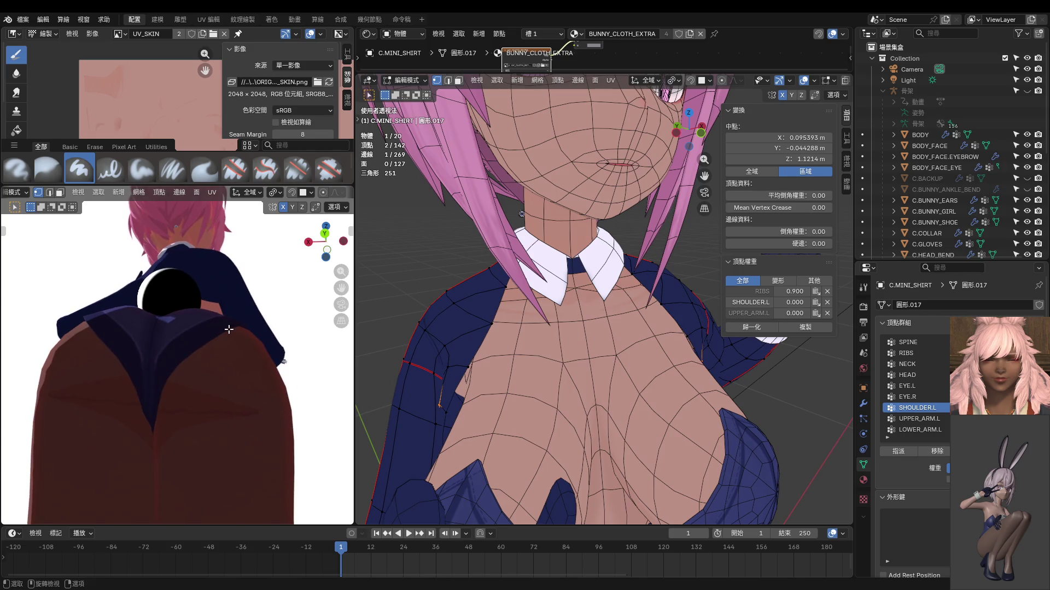
scroll(227, 328, down, 2)
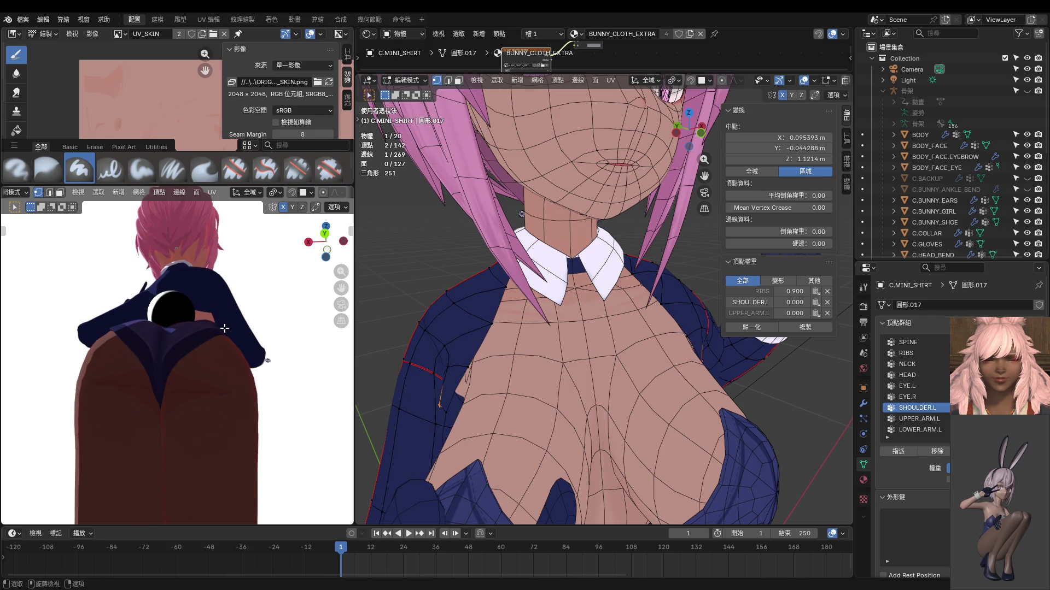
middle_drag(224, 328, 205, 328)
scroll(213, 325, up, 3)
scroll(222, 320, up, 2)
scroll(232, 307, up, 3)
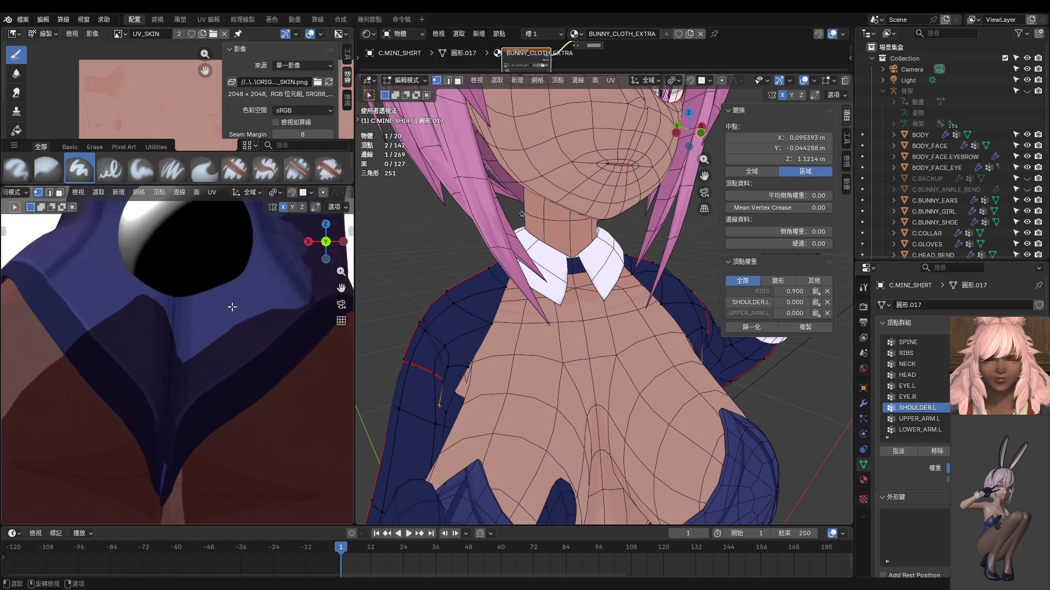
scroll(233, 312, down, 3)
scroll(232, 315, down, 4)
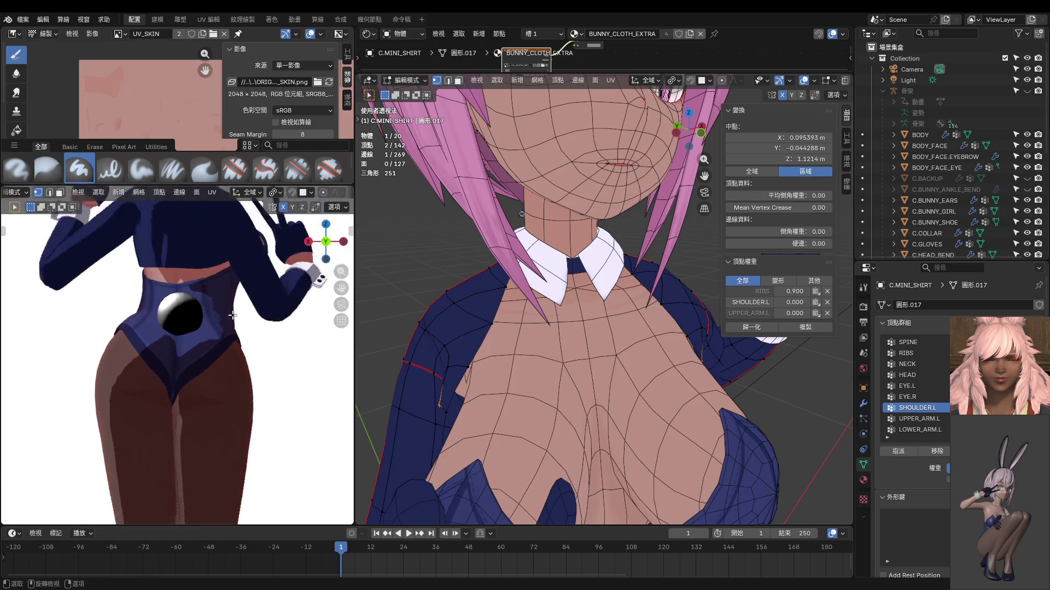
scroll(231, 318, down, 2)
middle_drag(170, 344, 67, 350)
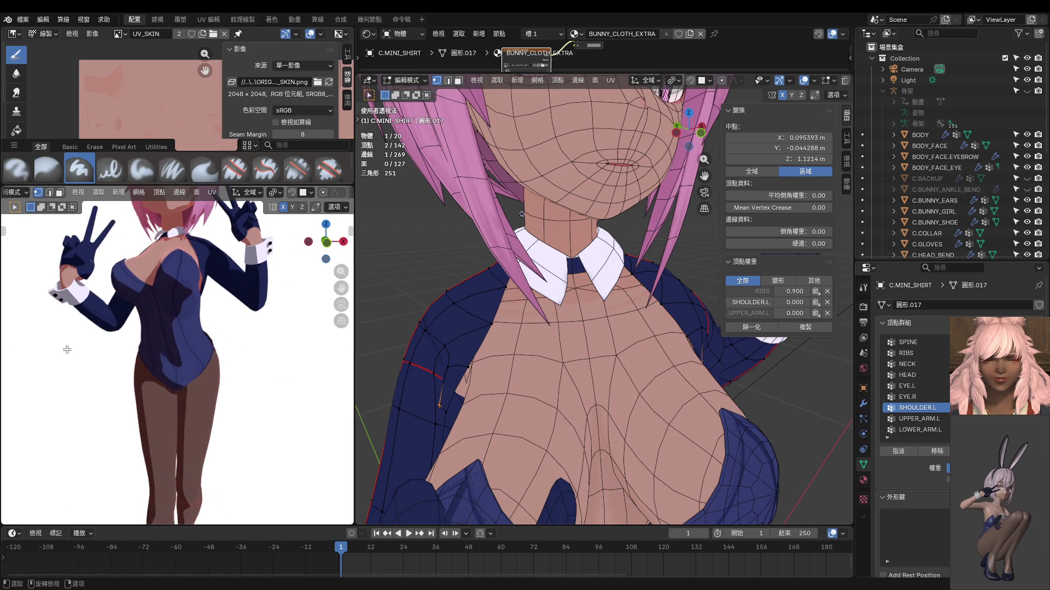
scroll(74, 357, down, 3)
mouse_move(123, 361)
middle_down()
mouse_move(326, 375)
mouse_move(205, 375)
middle_up()
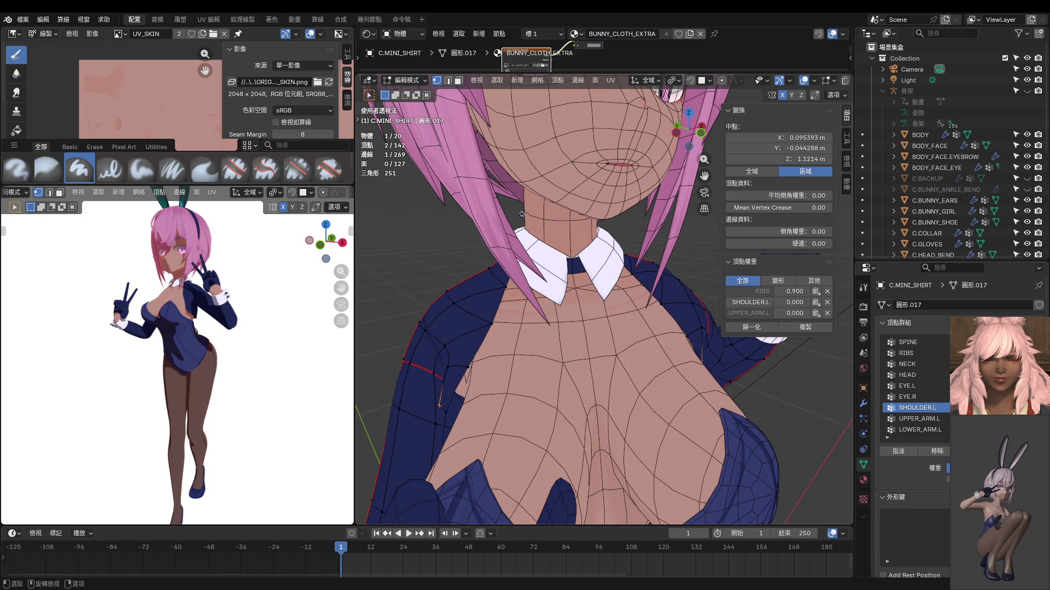
scroll(520, 212, down, 4)
scroll(520, 212, down, 3)
Step: Pull back and orbit to a front orthographic view of the shirted upper body
ctrl+middle_drag(246, 361, 222, 362)
middle_drag(569, 408, 525, 402)
scroll(559, 392, up, 5)
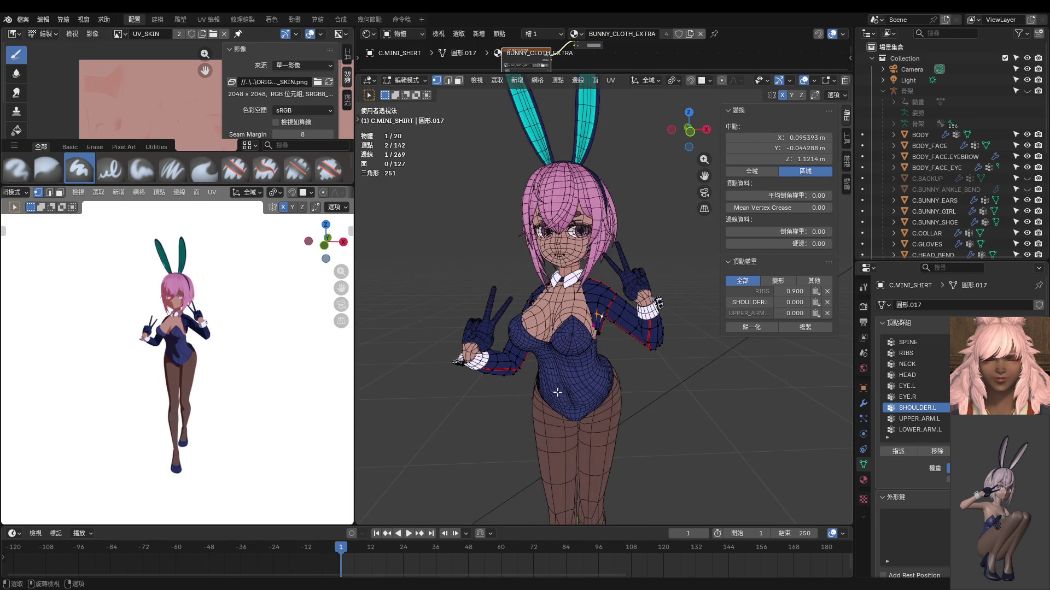
key(KP_1)
scroll(559, 396, up, 1)
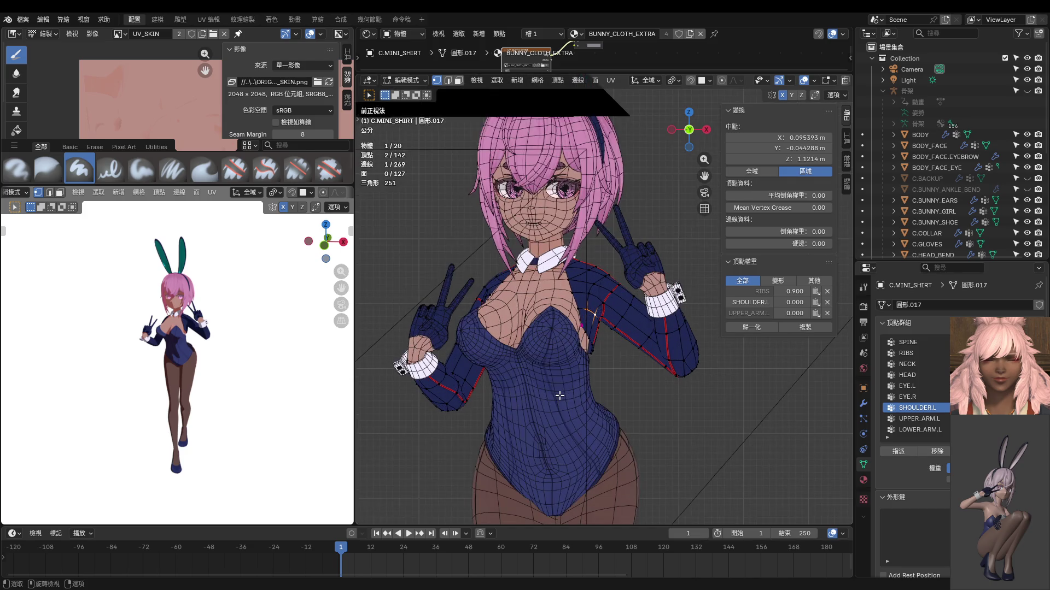
scroll(559, 394, up, 1)
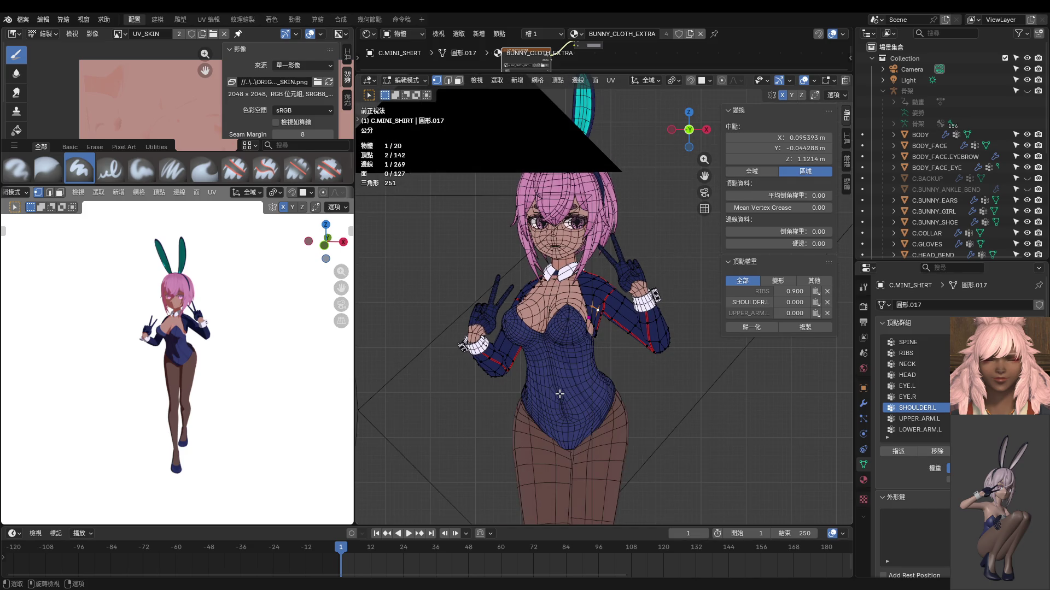